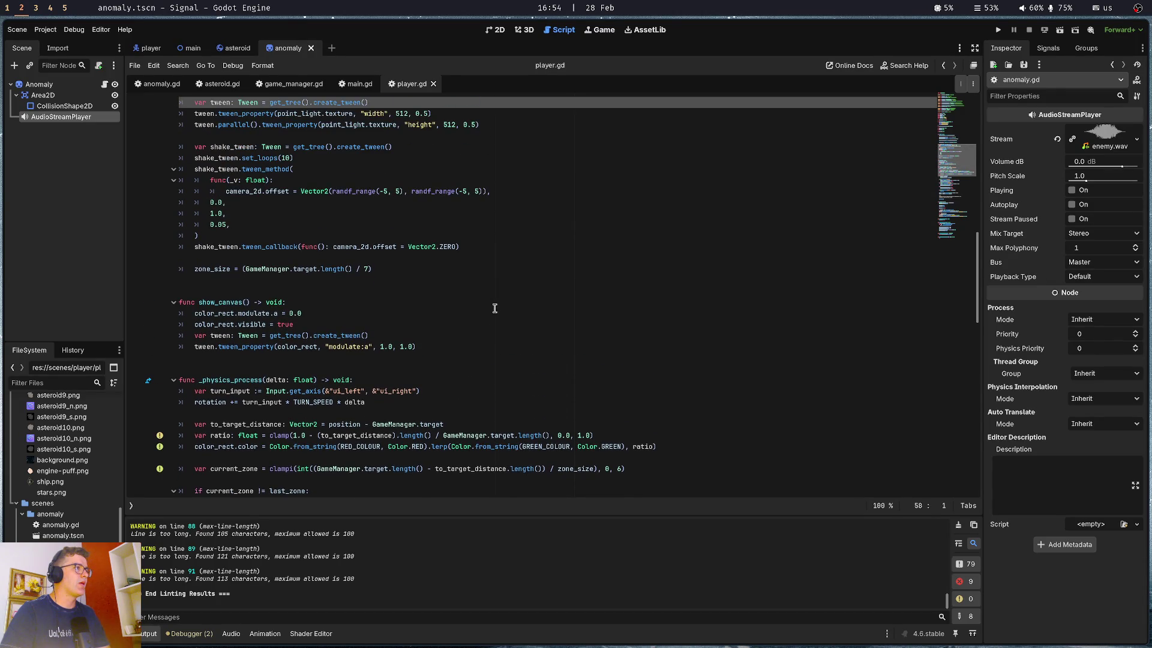
- Delete the three-line moving-audio TODO comment just above move_and_slide() in _physics_process
{"action": "key", "text": "Up"}
{"action": "key", "text": "Up"}
{"action": "key", "text": "Up"}
{"action": "key", "text": "Down"}
{"action": "key", "text": "Down"}
{"action": "key", "text": "Down"}
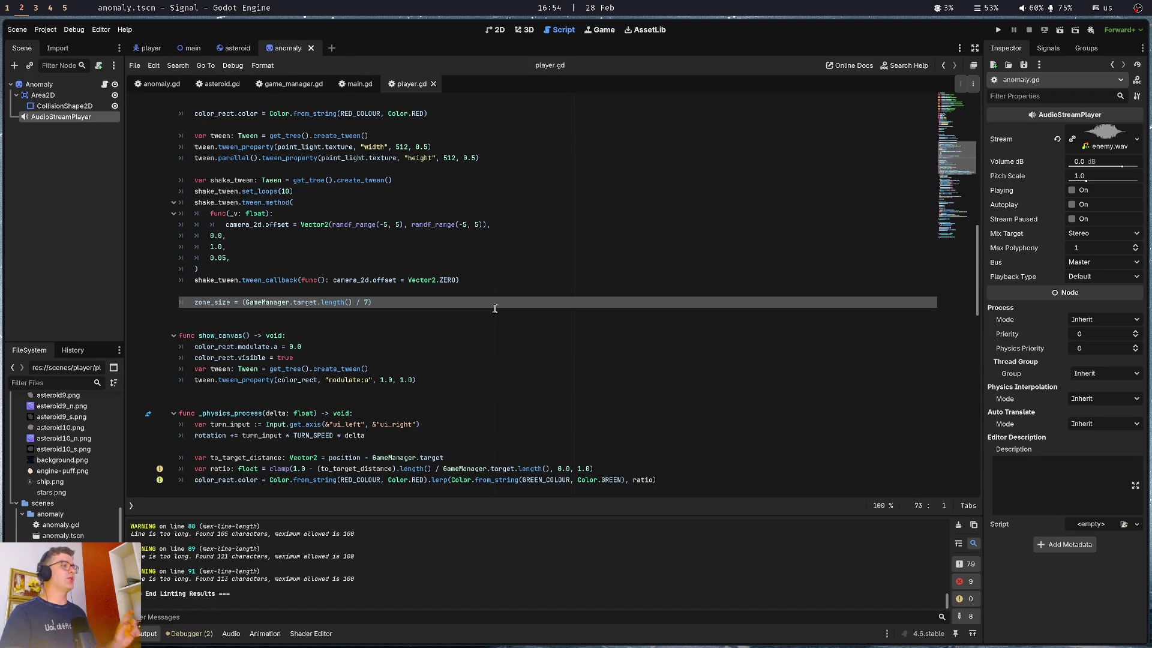
{"action": "scroll", "coordinate": [387, 318], "scroll_direction": "down", "scroll_amount": 3}
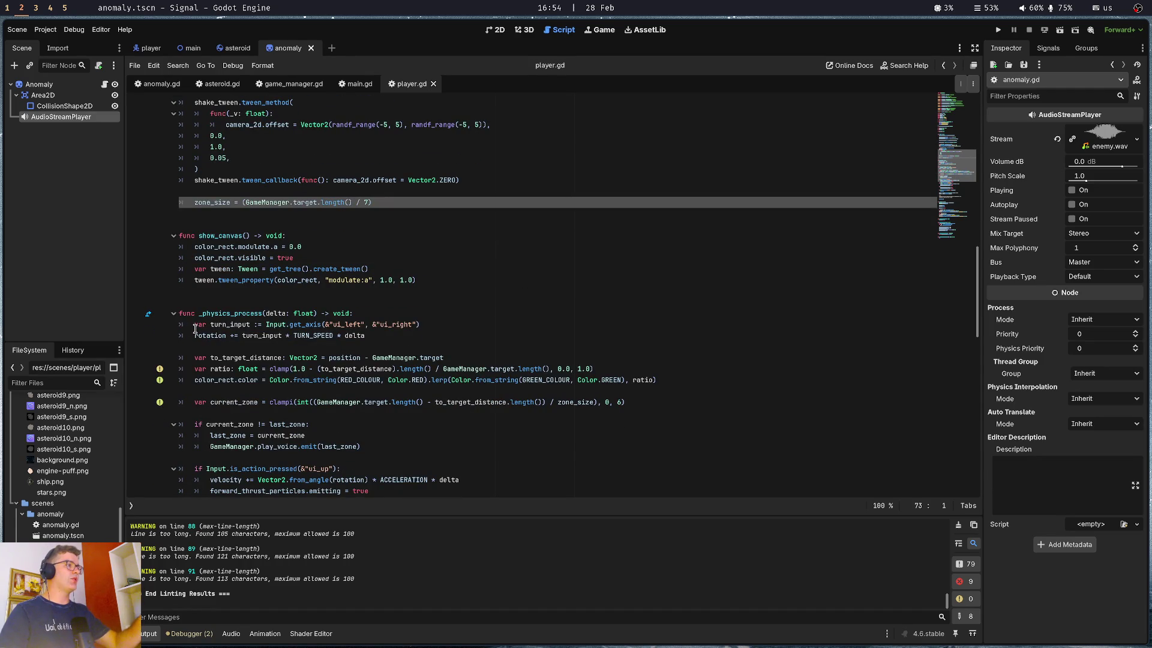
{"action": "left_click_drag", "start_coordinate": [195, 328], "coordinate": [180, 413]}
{"action": "scroll", "coordinate": [247, 413], "scroll_direction": "down", "scroll_amount": 7}
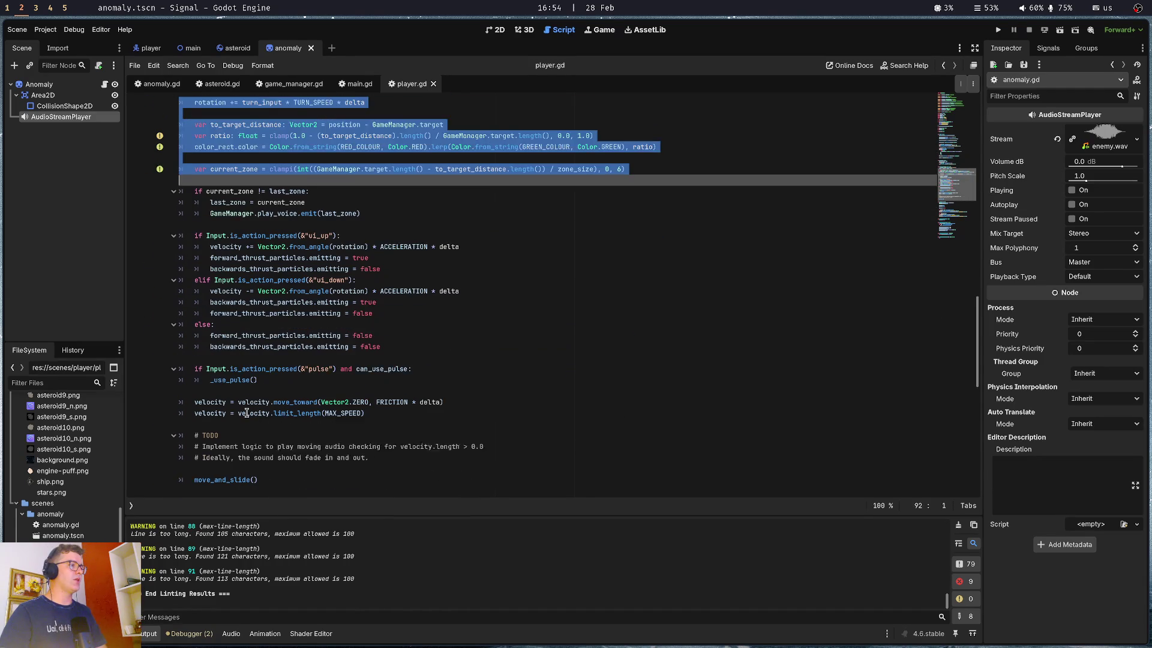
{"action": "left_click", "coordinate": [450, 427], "text": "shift"}
{"action": "left_click", "coordinate": [450, 426]}
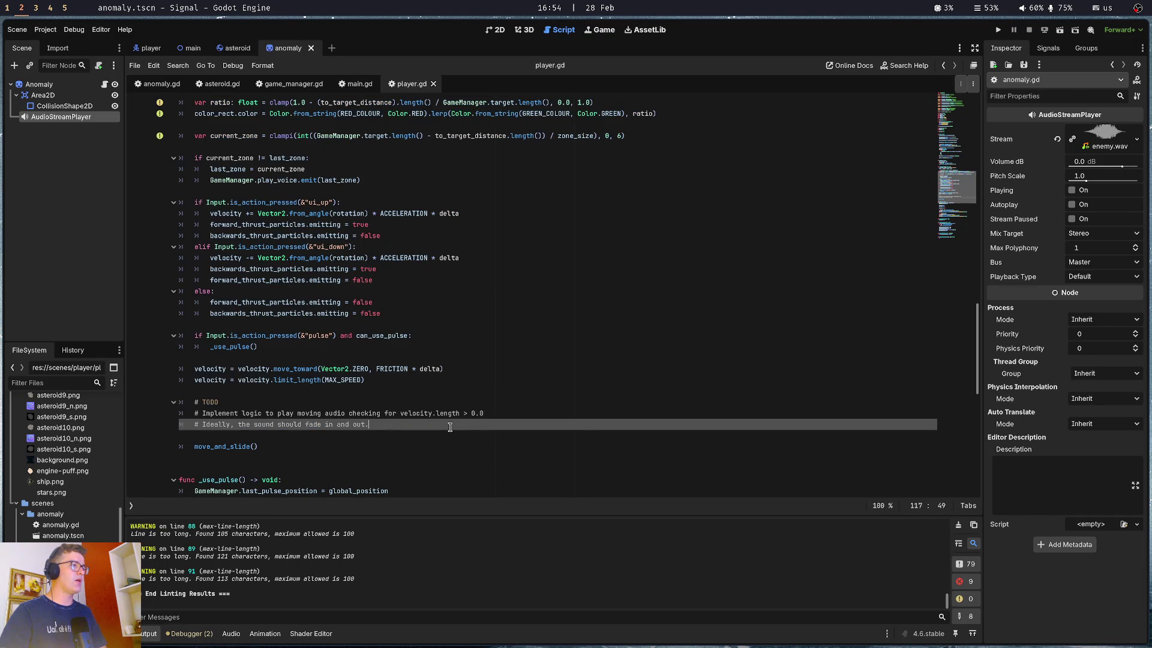
{"action": "left_click_drag", "start_coordinate": [450, 427], "coordinate": [438, 396]}
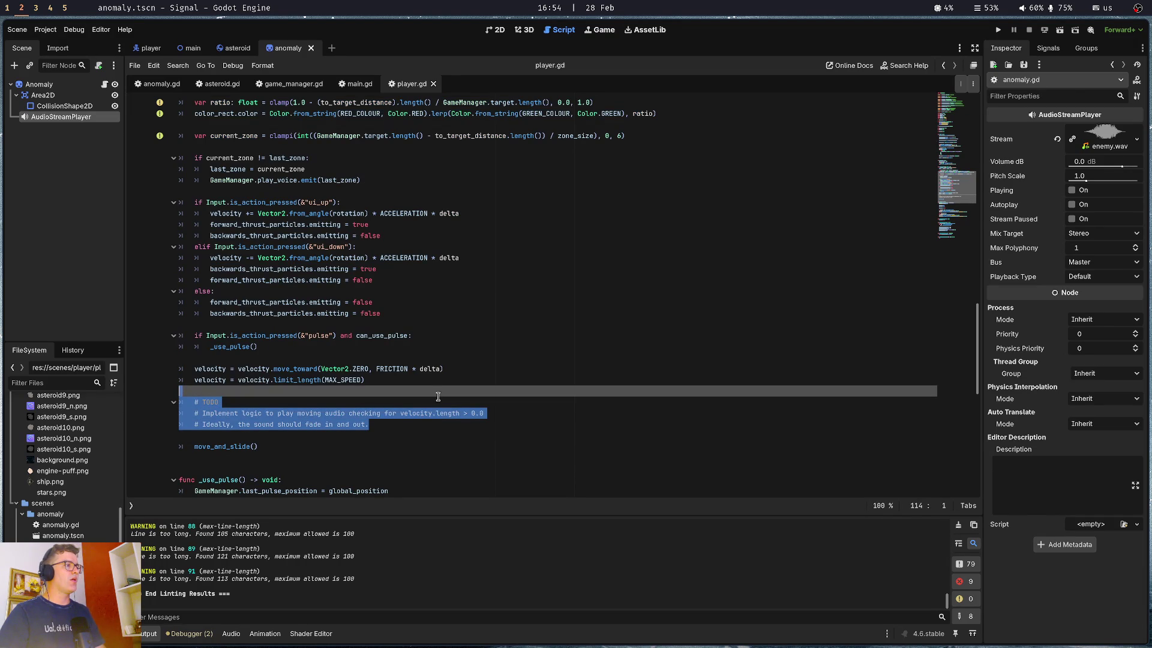
{"action": "key", "text": "BackSpace"}
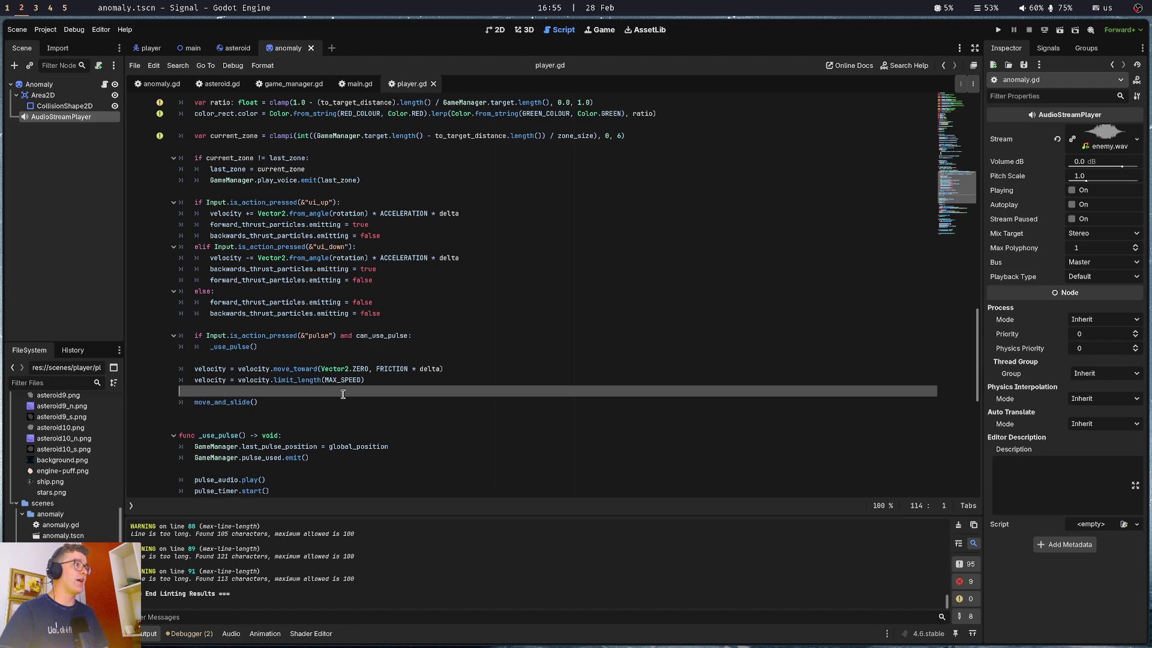
- Rename the stop_control variable to anomaly_pull
{"action": "scroll", "coordinate": [343, 396], "scroll_direction": "up", "scroll_amount": 7}
{"action": "left_click", "coordinate": [381, 278]}
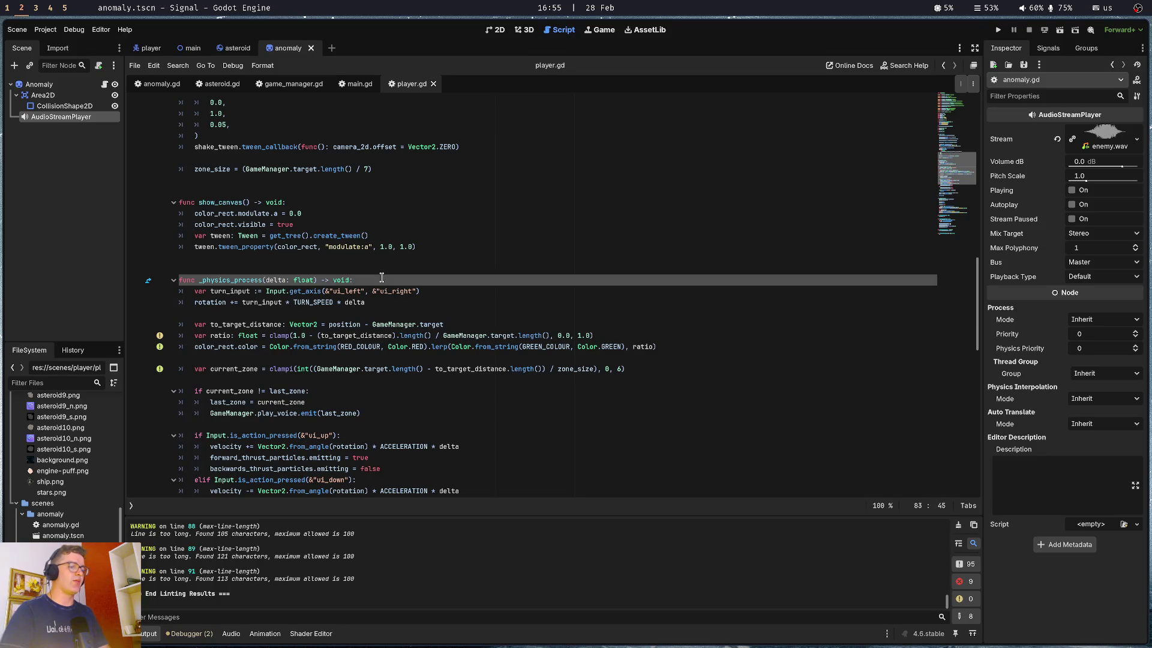
{"action": "scroll", "coordinate": [381, 278], "scroll_direction": "up", "scroll_amount": 10}
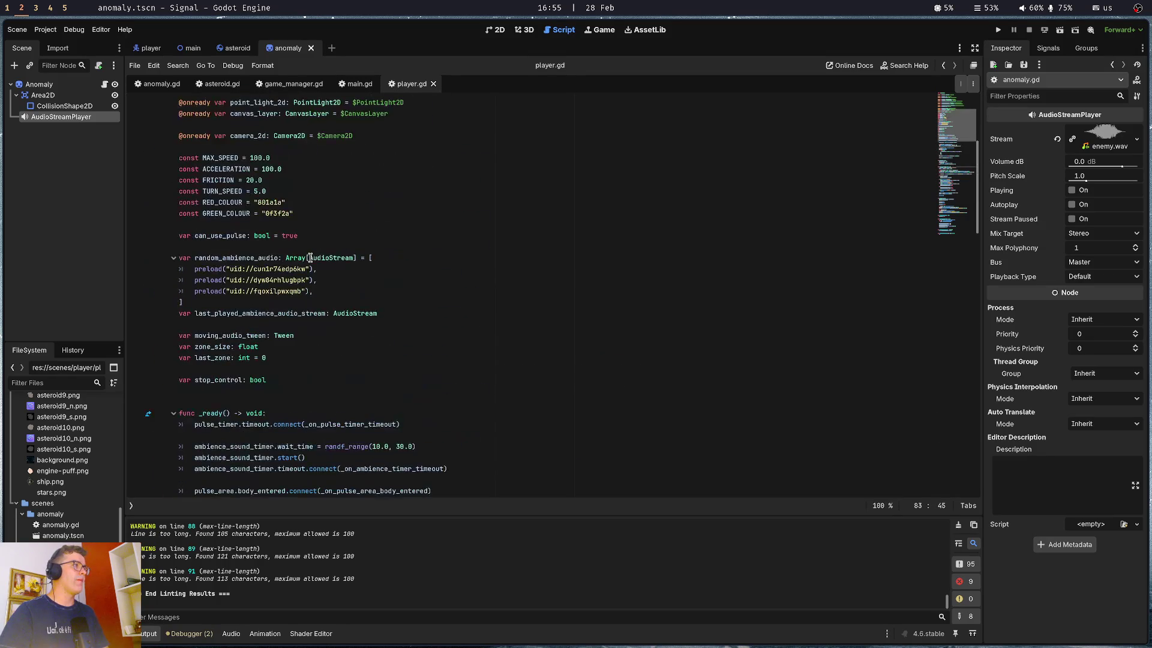
{"action": "double_click", "coordinate": [211, 236]}
{"action": "scroll", "coordinate": [247, 391], "scroll_direction": "down", "scroll_amount": 2}
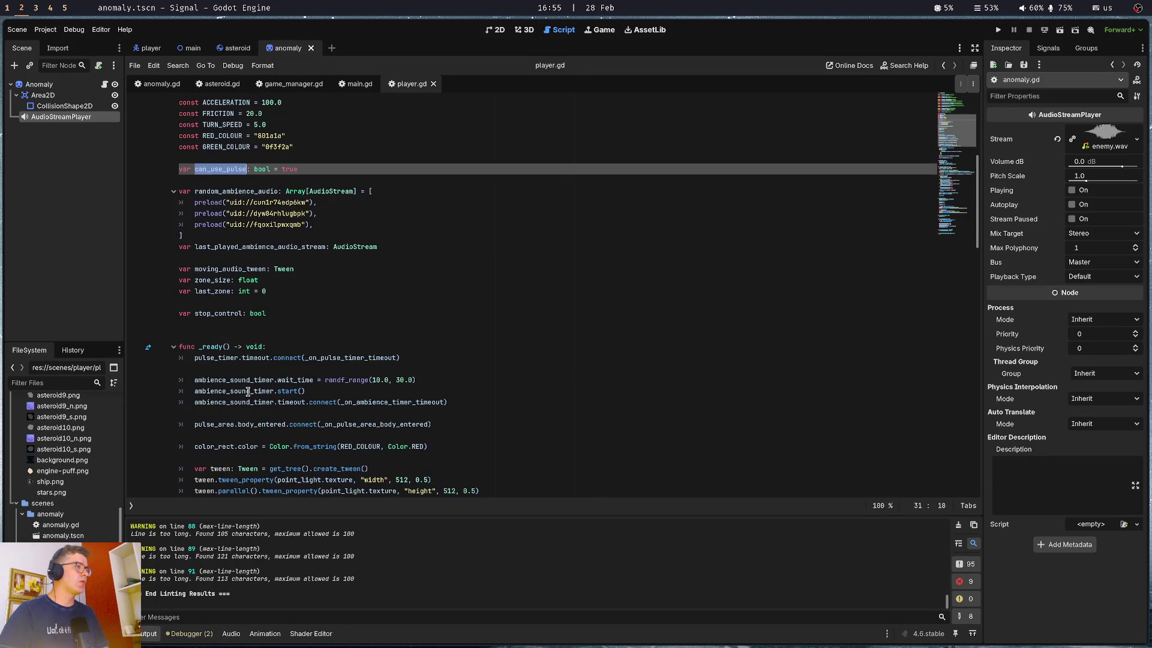
{"action": "double_click", "coordinate": [208, 313]}
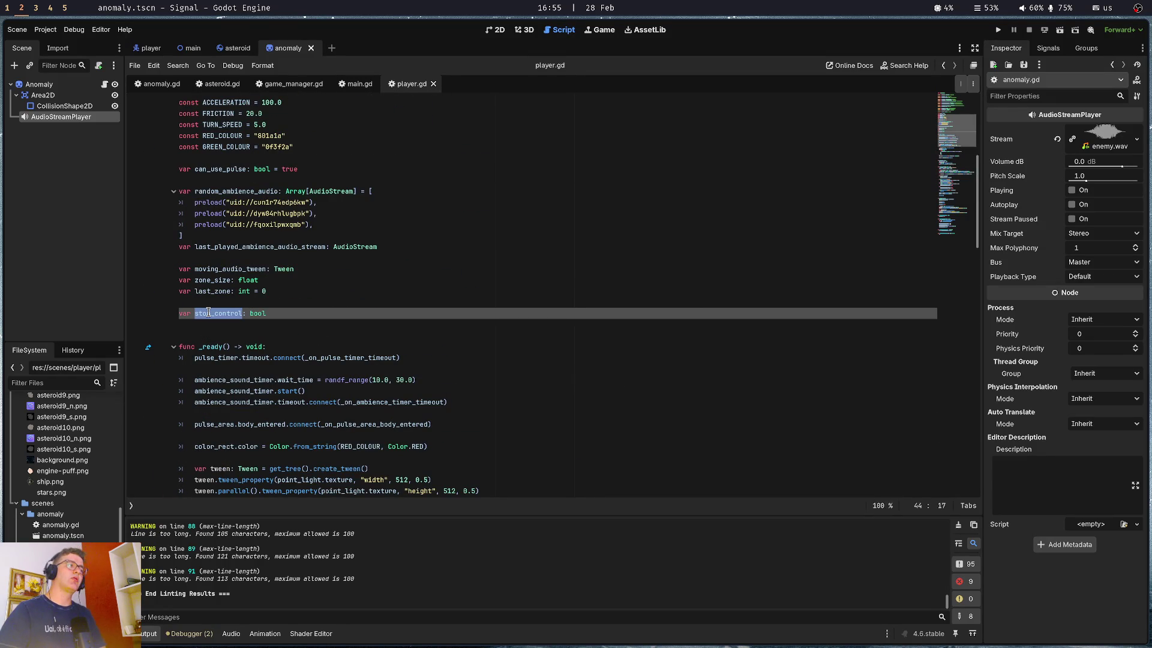
{"action": "left_click", "coordinate": [456, 310]}
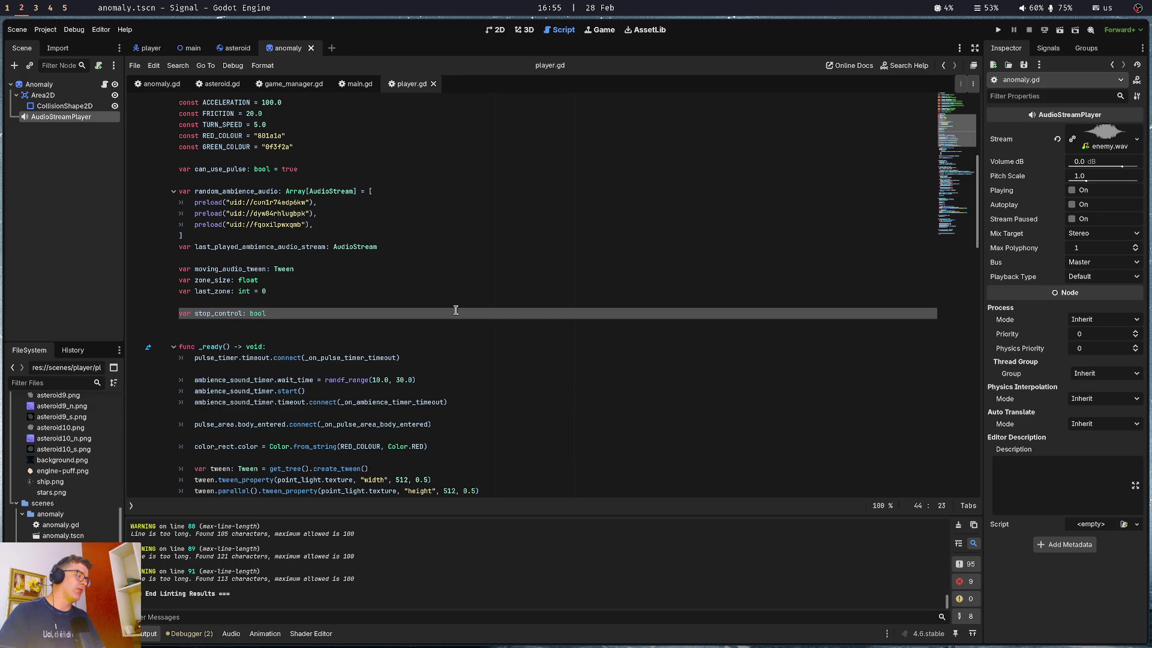
{"action": "scroll", "coordinate": [456, 310], "scroll_direction": "down", "scroll_amount": 2}
{"action": "double_click", "coordinate": [231, 247]}
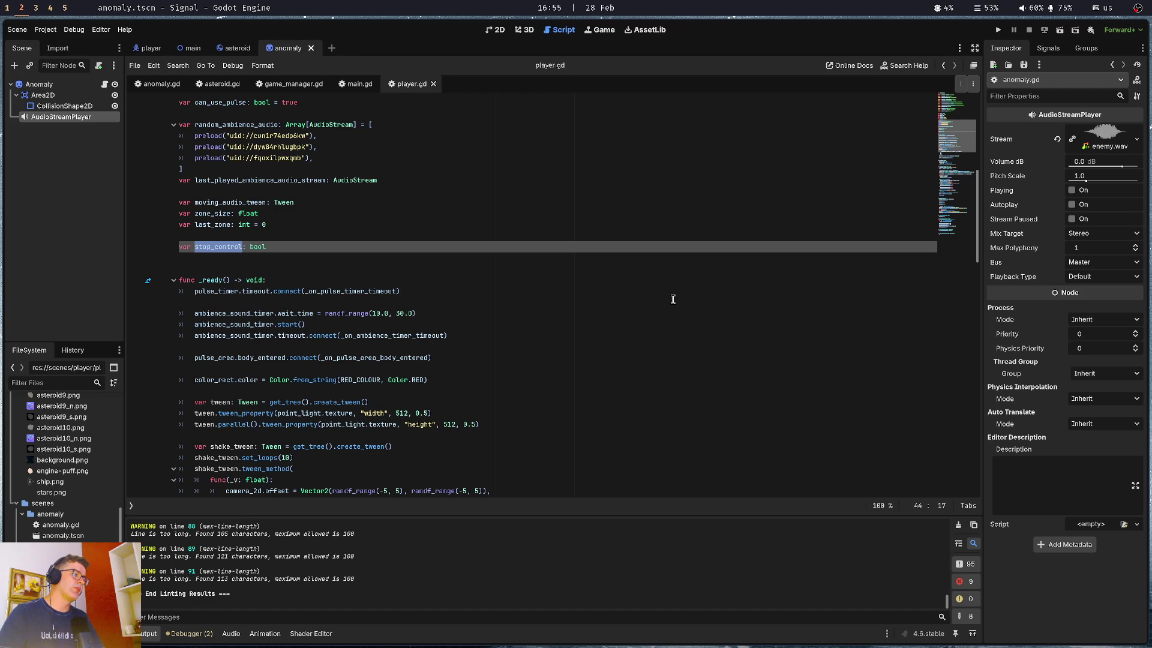
{"action": "type", "text": "anomaly"}
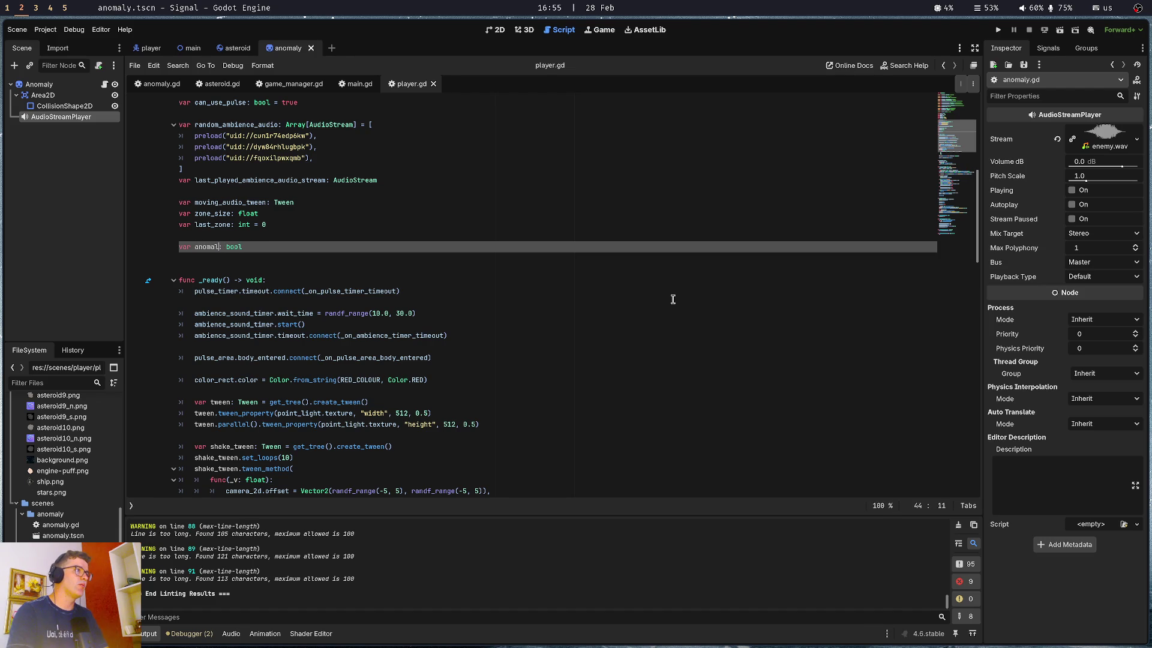
{"action": "type", "text": "_pu"}
{"action": "type", "text": "ll"}
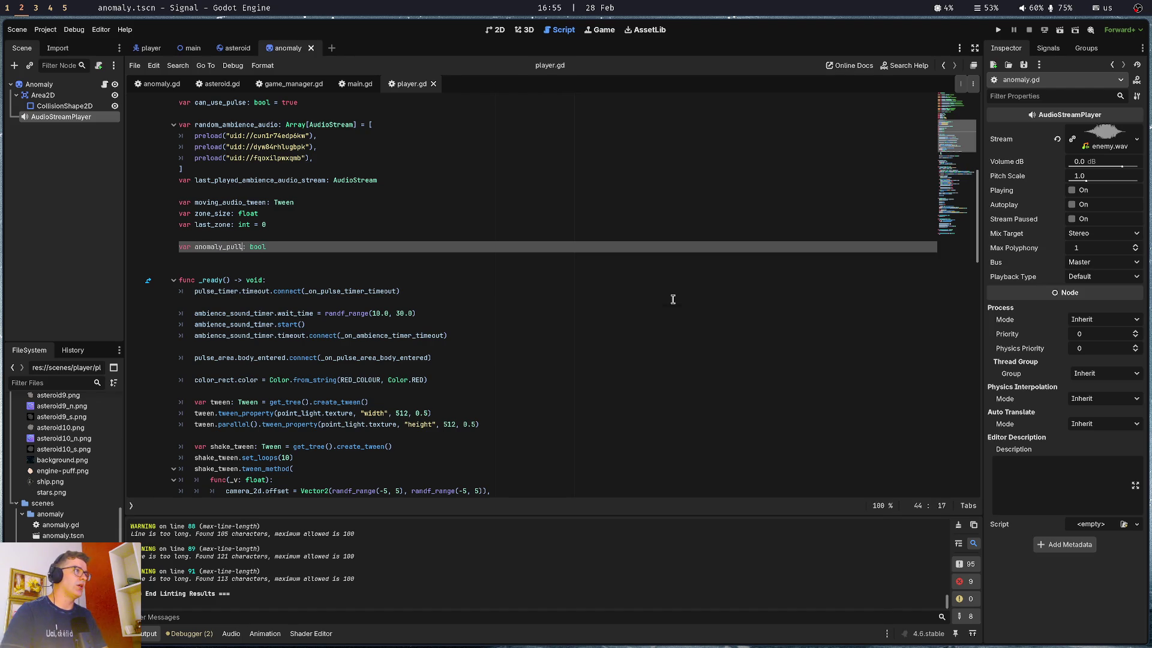
- Declare anomaly_target: Vector2 on a new line beneath anomaly_pull
{"action": "key", "text": "Return"}
{"action": "type", "text": "v"}
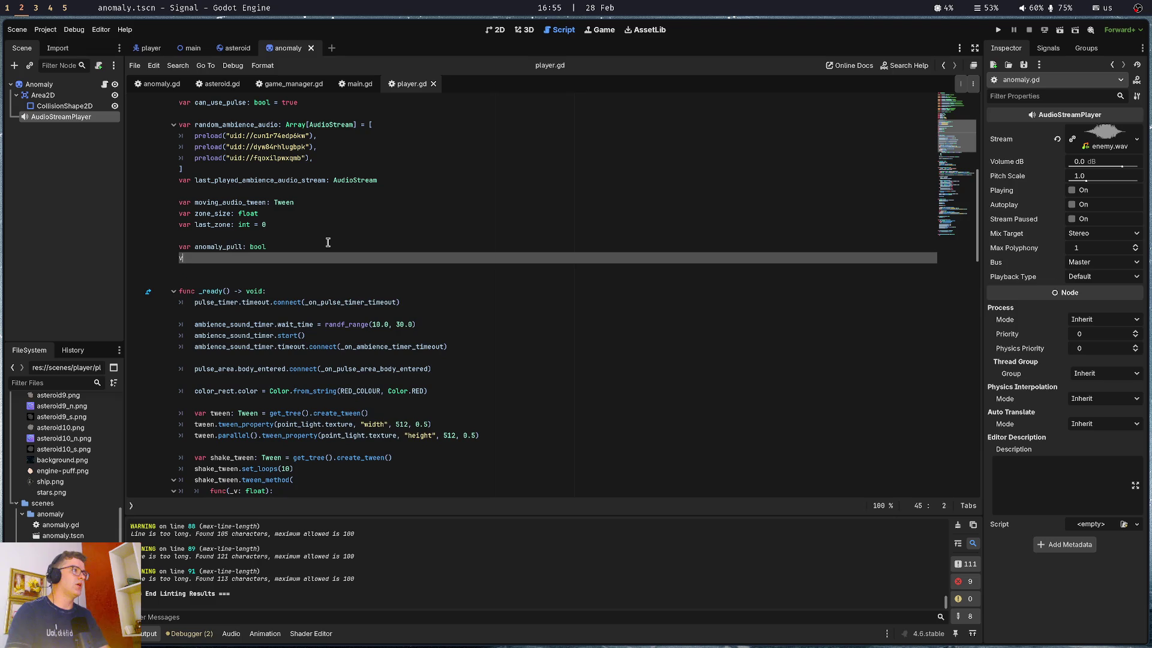
{"action": "type", "text": "nomaly_target:"}
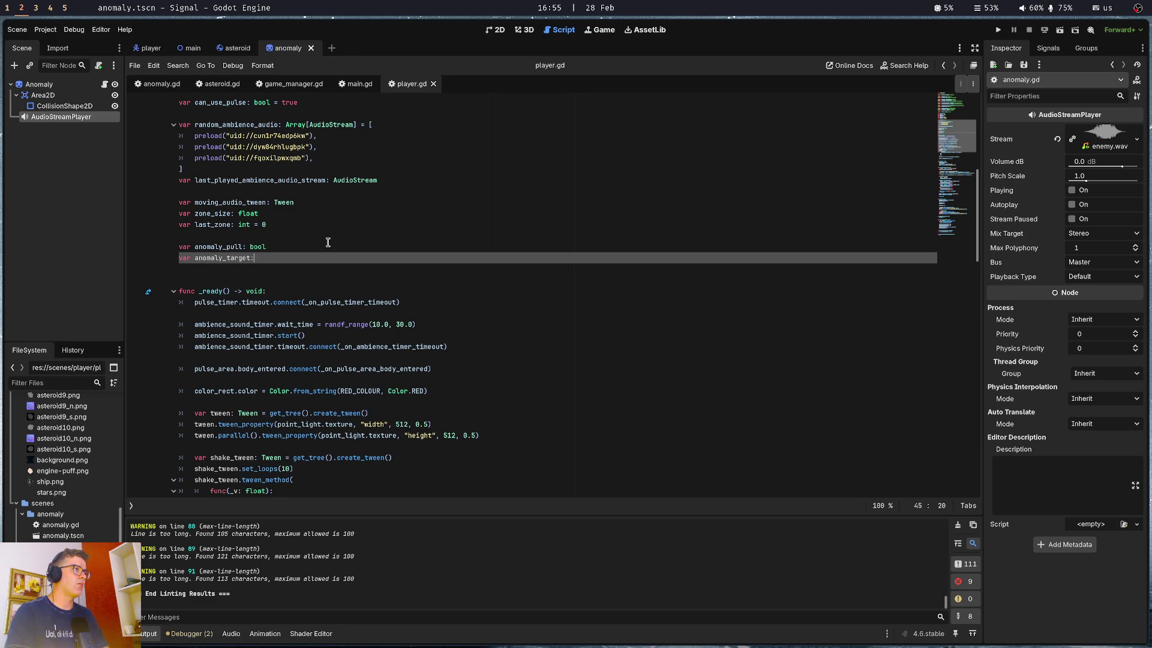
{"action": "type", "text": "ctor2"}
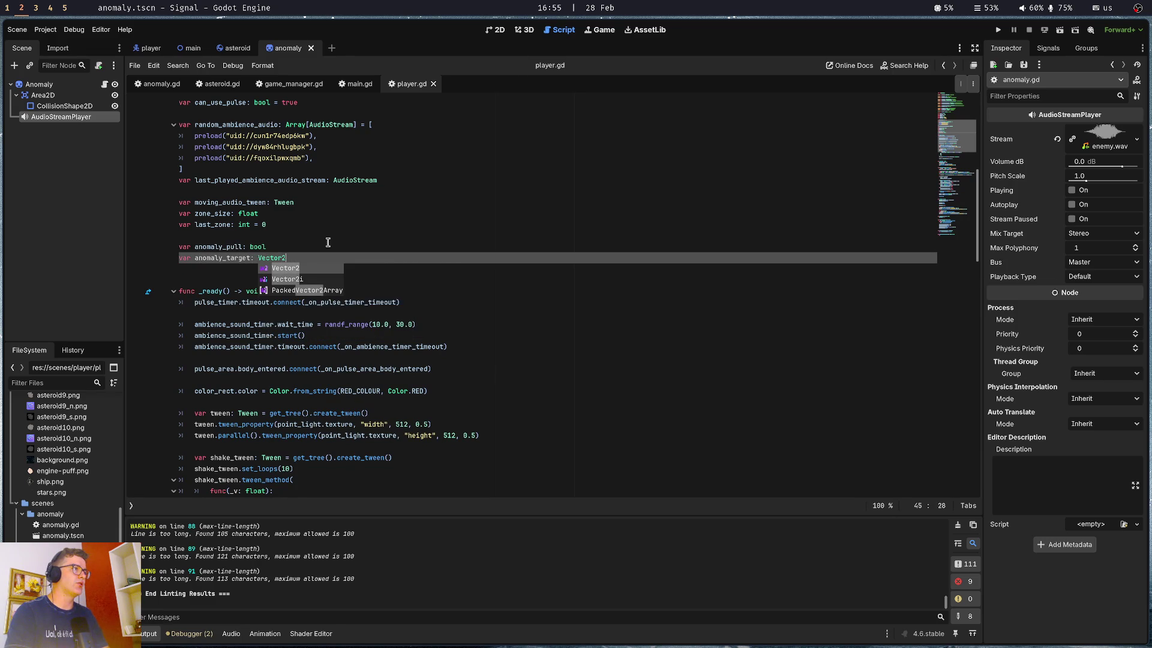
{"action": "key", "text": "Escape"}
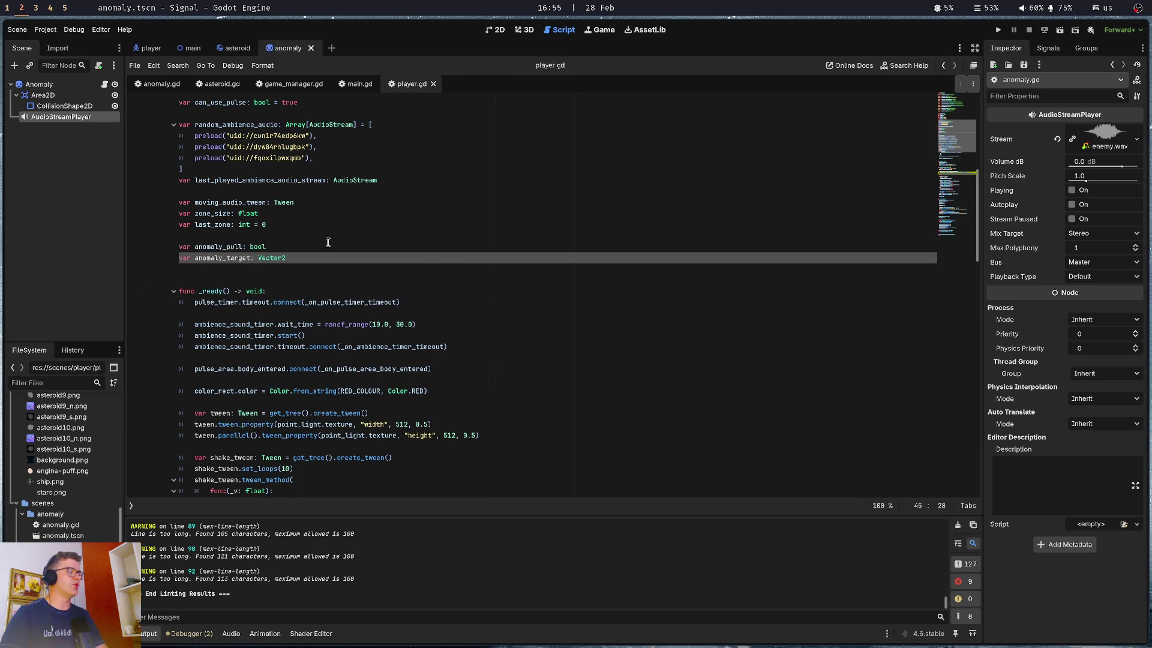
- Add an 'if anomaly_pull:' condition as the first line of _physics_process
{"action": "double_click", "coordinate": [228, 246]}
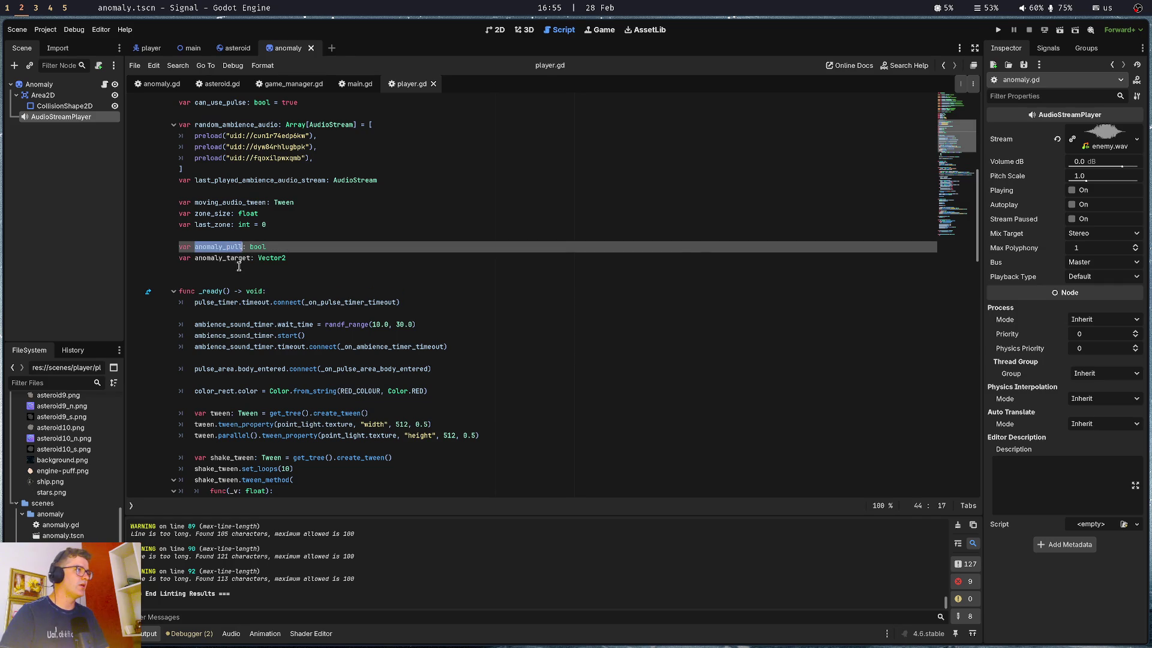
{"action": "scroll", "coordinate": [240, 266], "scroll_direction": "down", "scroll_amount": 4}
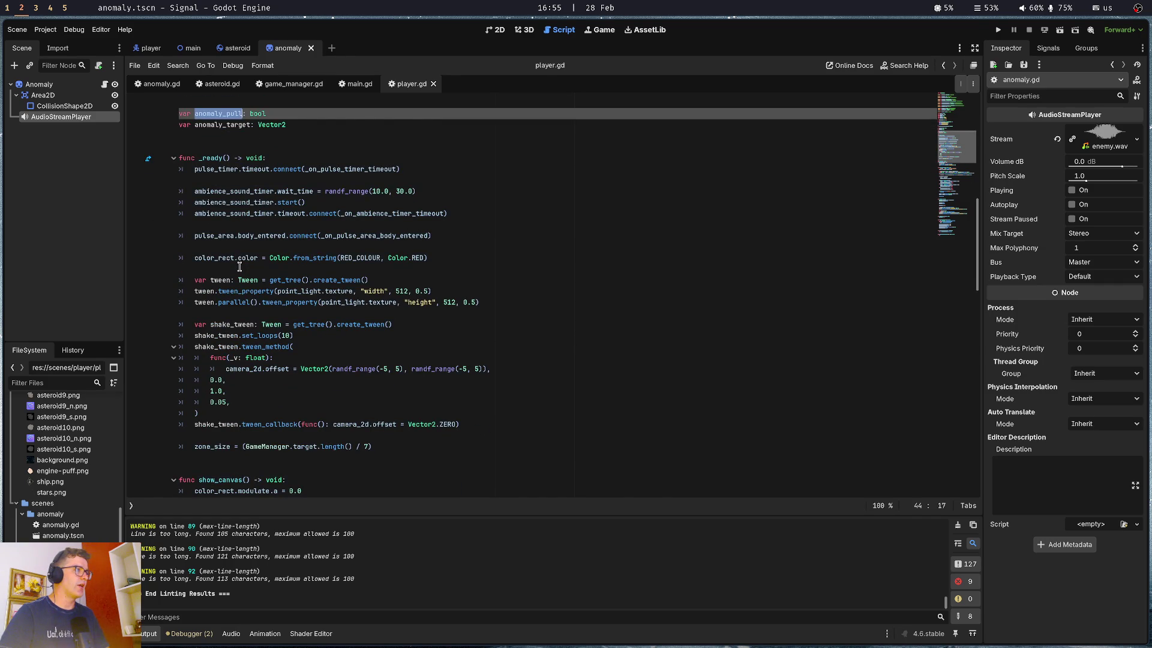
{"action": "scroll", "coordinate": [239, 266], "scroll_direction": "down", "scroll_amount": 5}
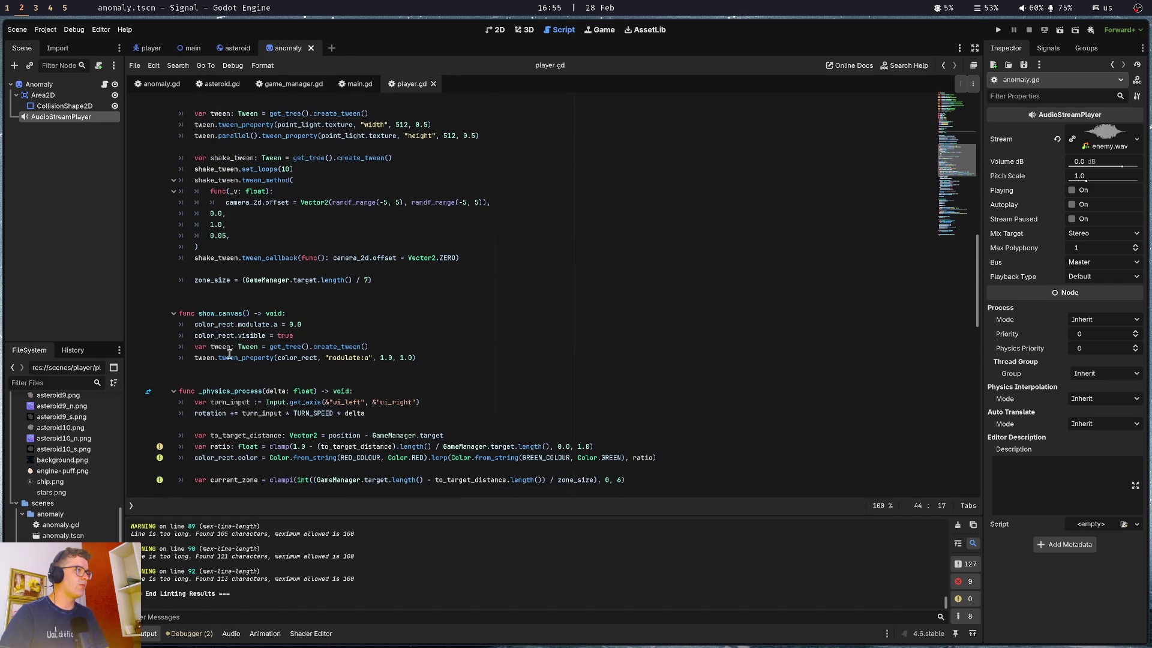
{"action": "left_click", "coordinate": [439, 383]}
{"action": "key", "text": "Down"}
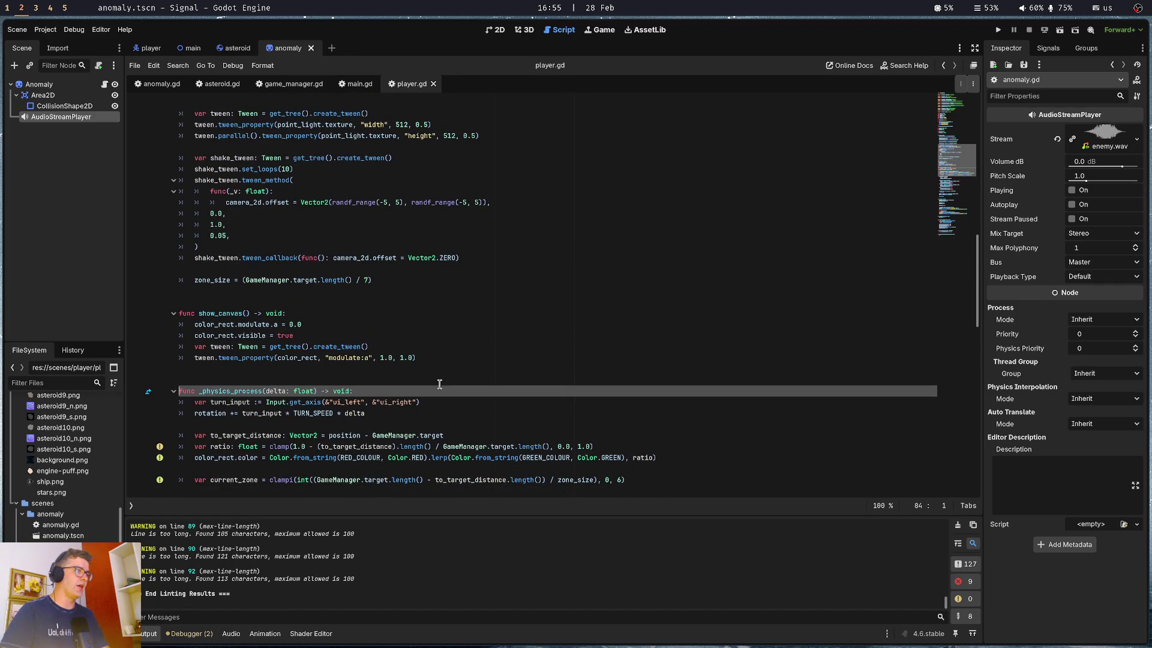
{"action": "key", "text": "ctrl+Right"}
{"action": "key", "text": "ctrl+Right"}
{"action": "key", "text": "ctrl+Right"}
{"action": "key", "text": "End"}
{"action": "key", "text": "Return"}
{"action": "type", "text": "anomaly_pull"}
{"action": "key", "text": "Home"}
{"action": "type", "text": "if"}
{"action": "key", "text": "End"}
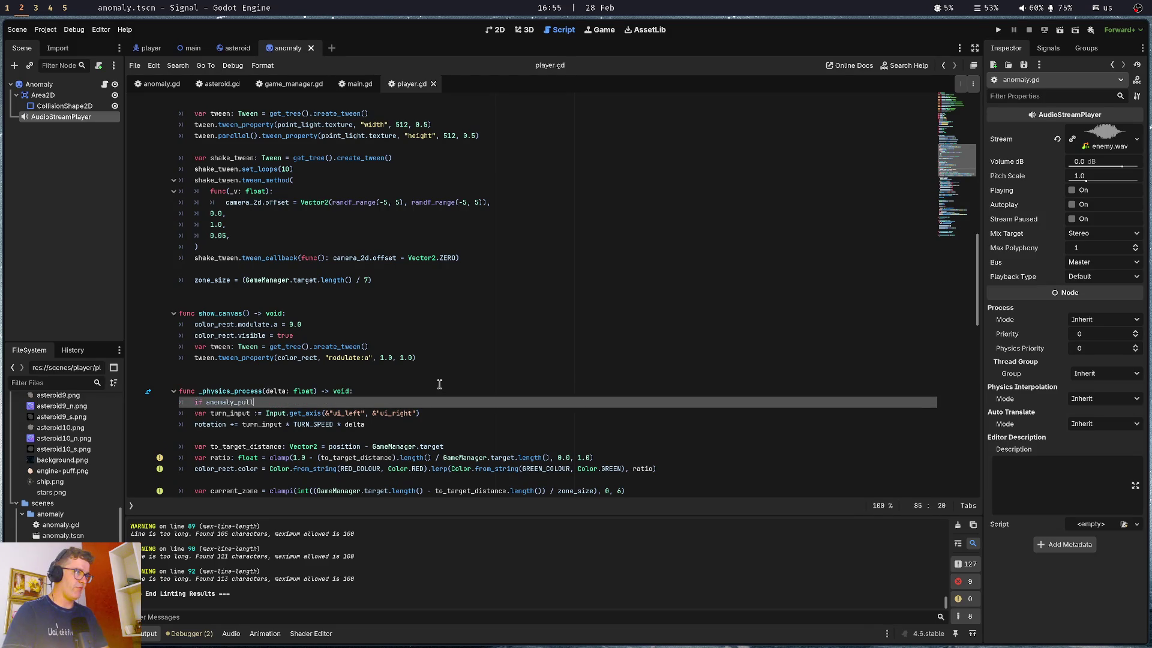
- Add an early return under the anomaly_pull condition, with blank lines around it
{"action": "key", "text": "Return"}
{"action": "type", "text": "return"}
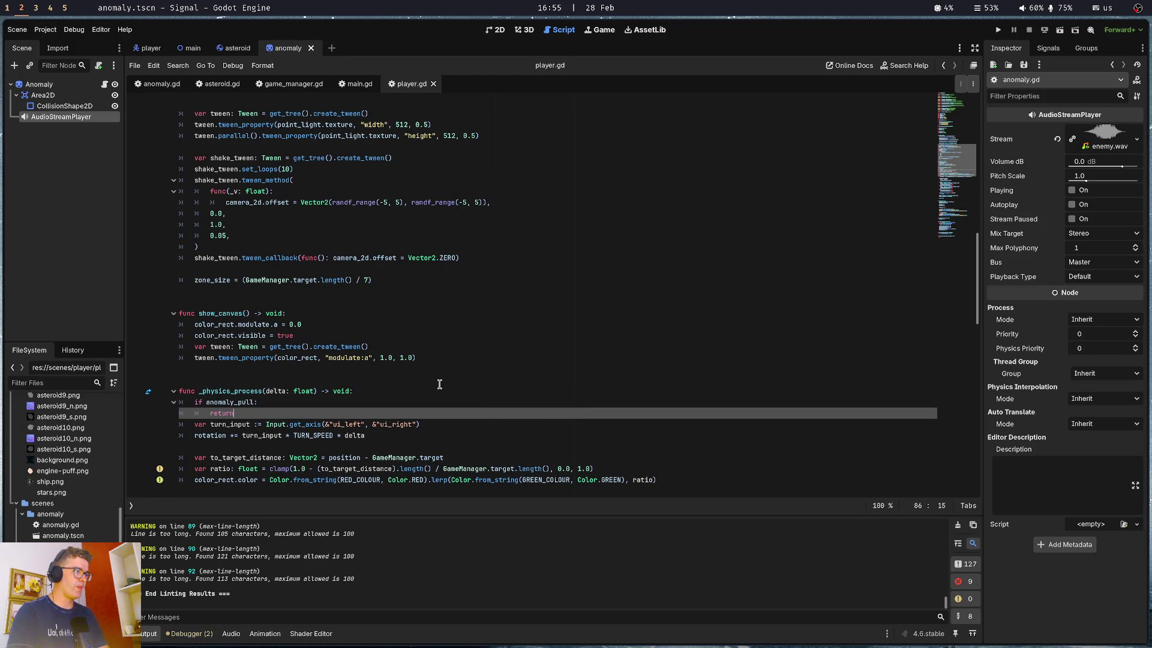
{"action": "key", "text": "Return"}
{"action": "key", "text": "Up"}
{"action": "key", "text": "Home"}
{"action": "key", "text": "Home"}
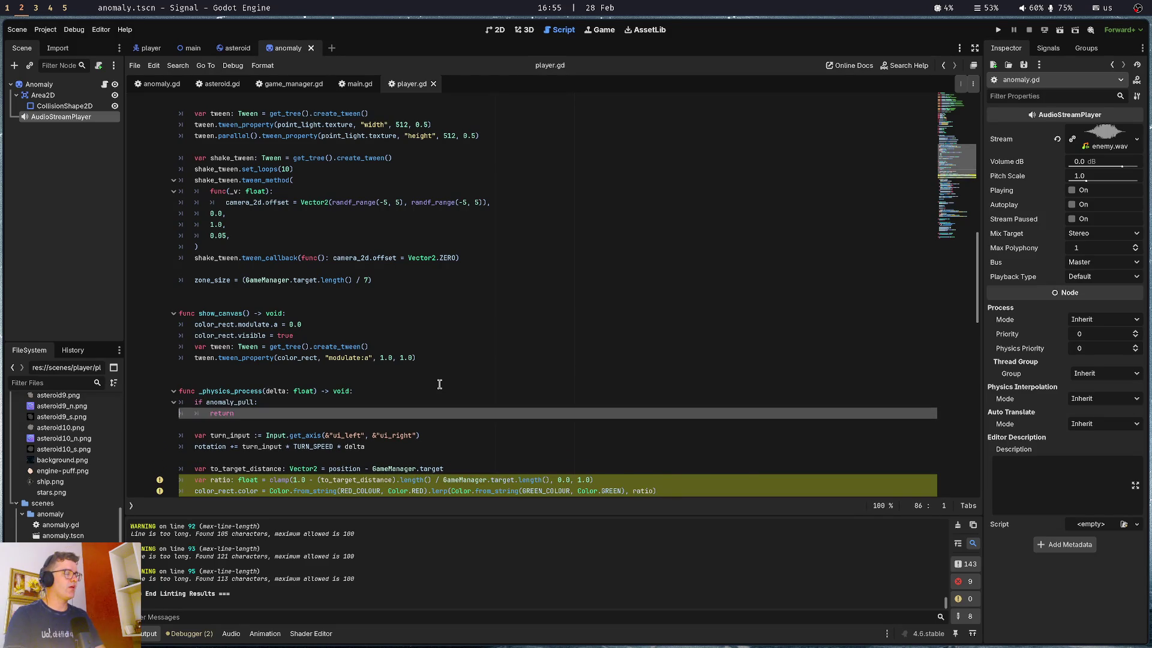
{"action": "key", "text": "Return"}
{"action": "key", "text": "Up"}
- Move the move_and_slide() call into the anomaly_pull branch before return and save player.gd
{"action": "scroll", "coordinate": [440, 384], "scroll_direction": "down", "scroll_amount": 10}
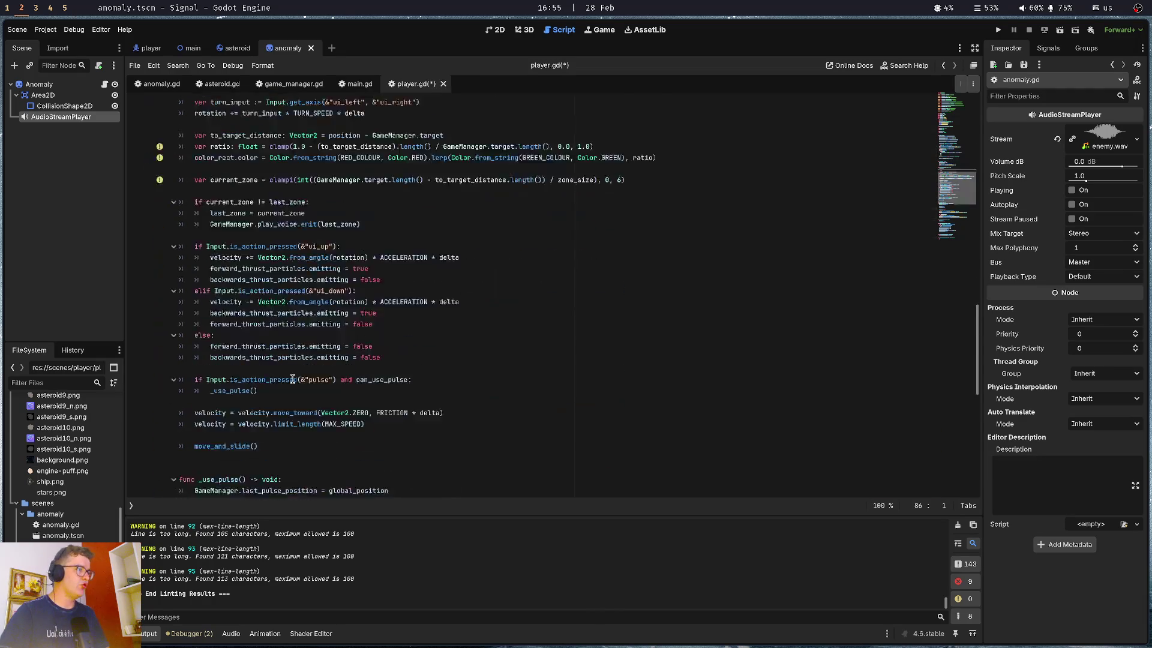
{"action": "triple_click", "coordinate": [274, 324]}
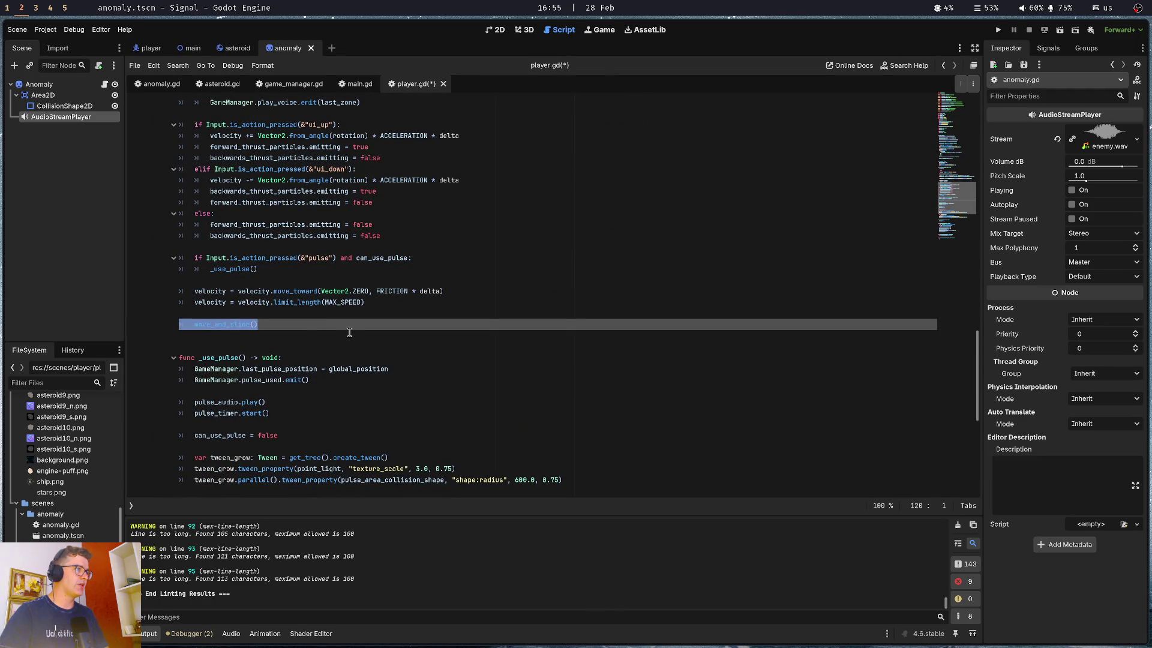
{"action": "key", "text": "ctrl+x"}
{"action": "scroll", "coordinate": [301, 342], "scroll_direction": "up", "scroll_amount": 13}
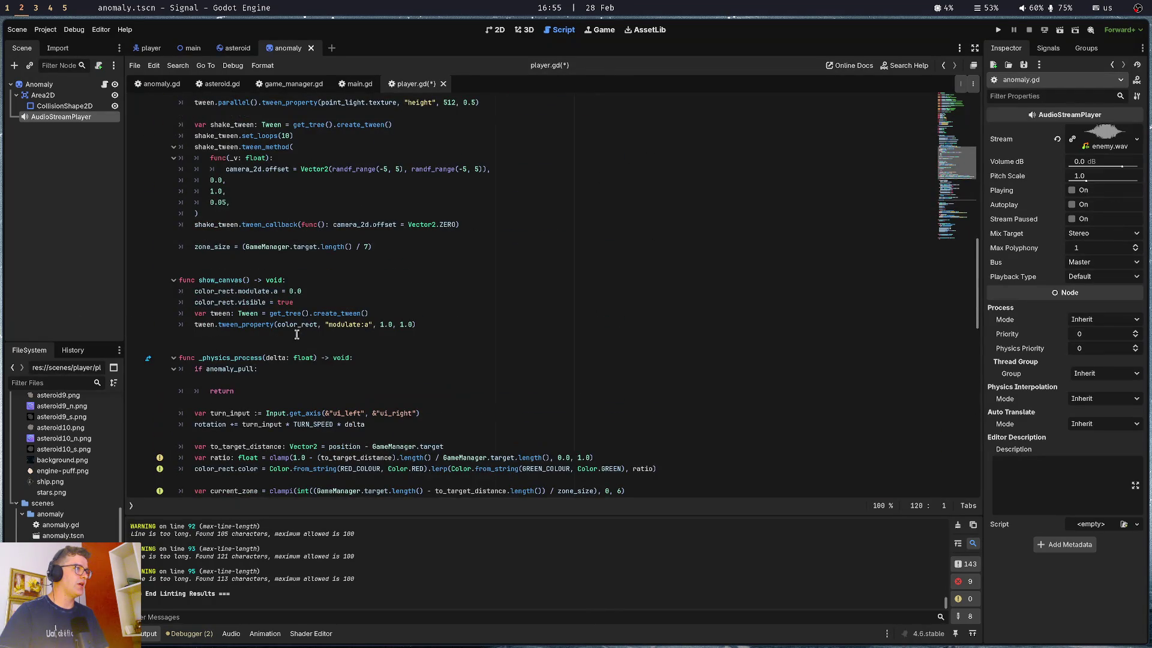
{"action": "left_click", "coordinate": [286, 380]}
{"action": "key", "text": "ctrl+v"}
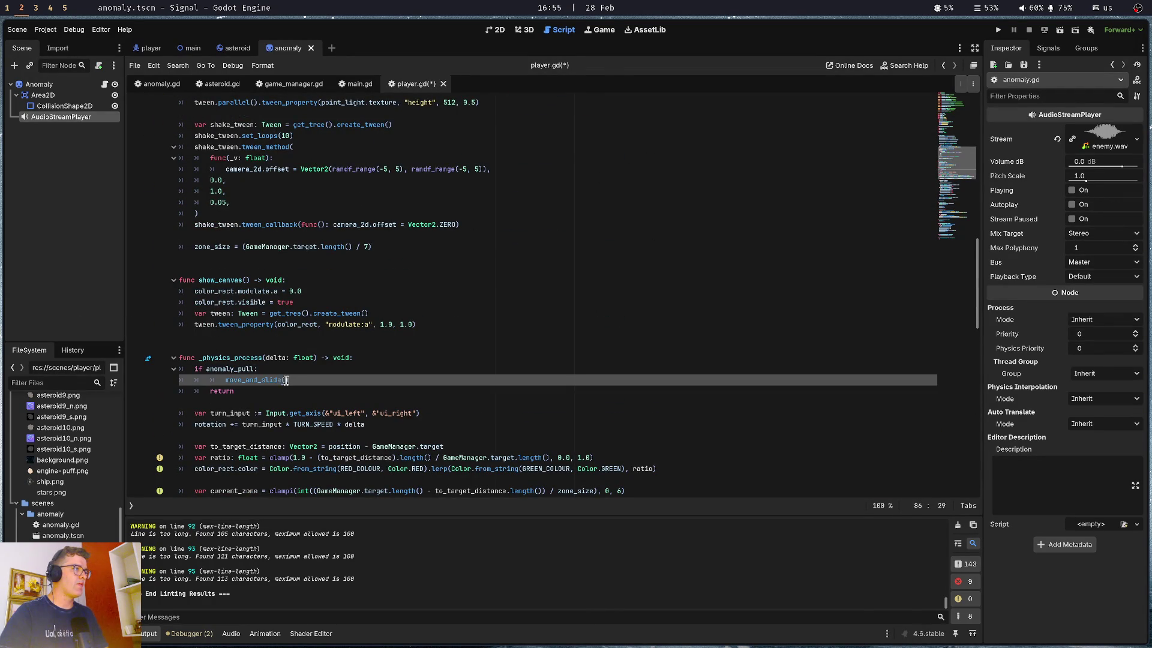
{"action": "key", "text": "BackSpace"}
{"action": "key", "text": "ctrl+s"}
{"action": "key", "text": "Down"}
{"action": "key", "text": "Up"}
{"action": "key", "text": "Up"}
{"action": "key", "text": "End"}
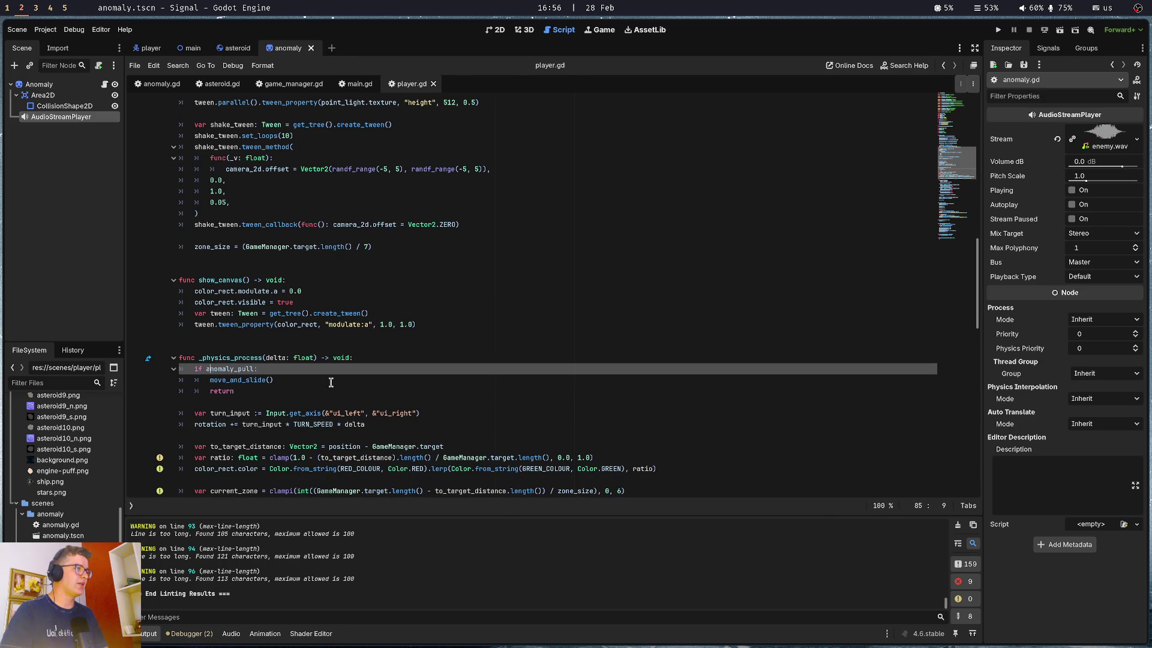
{"action": "key", "text": "Return"}
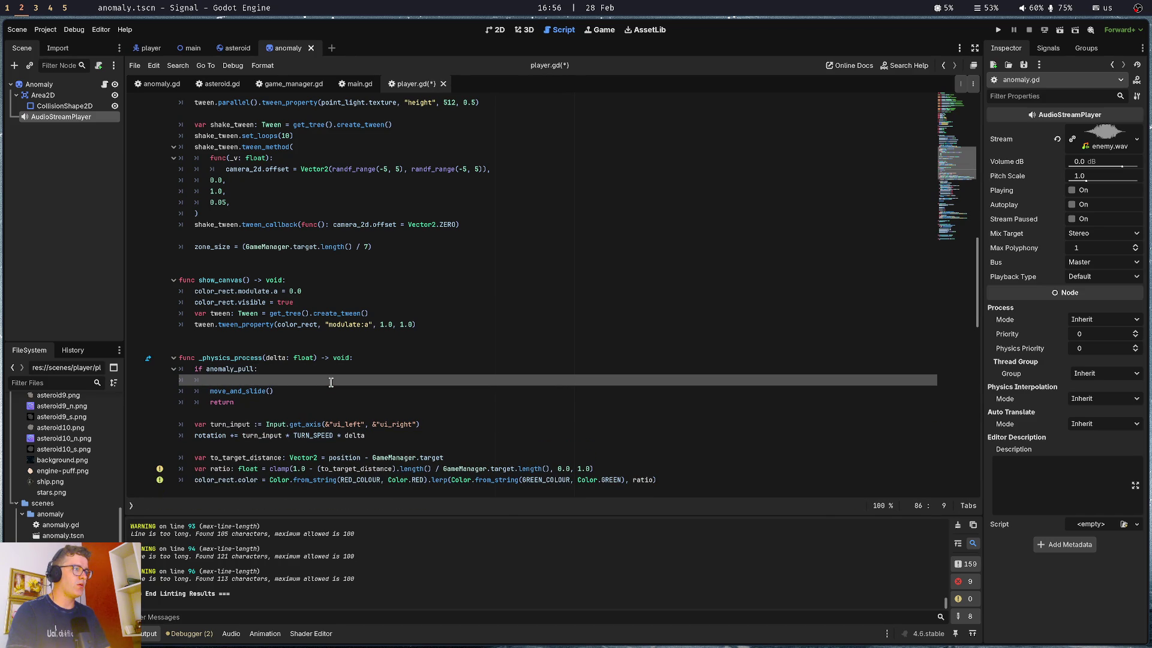
- Write a move_toward(global_position, position, delta) call on the new branch line
{"action": "type", "text": "move_to"}
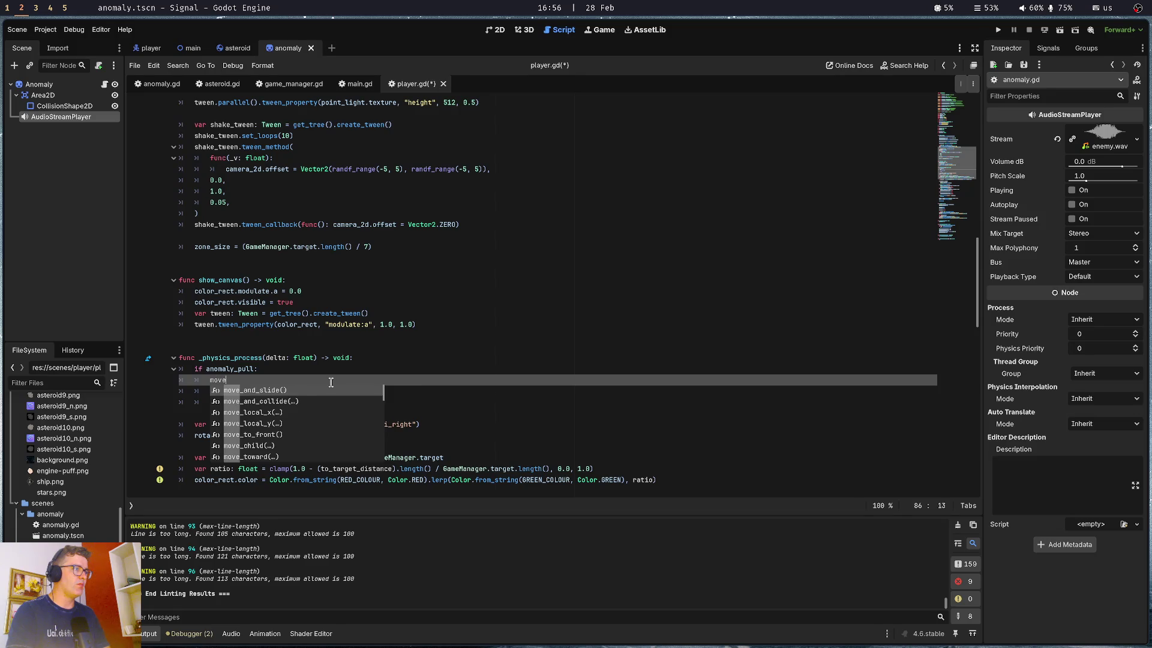
{"action": "key", "text": "Down"}
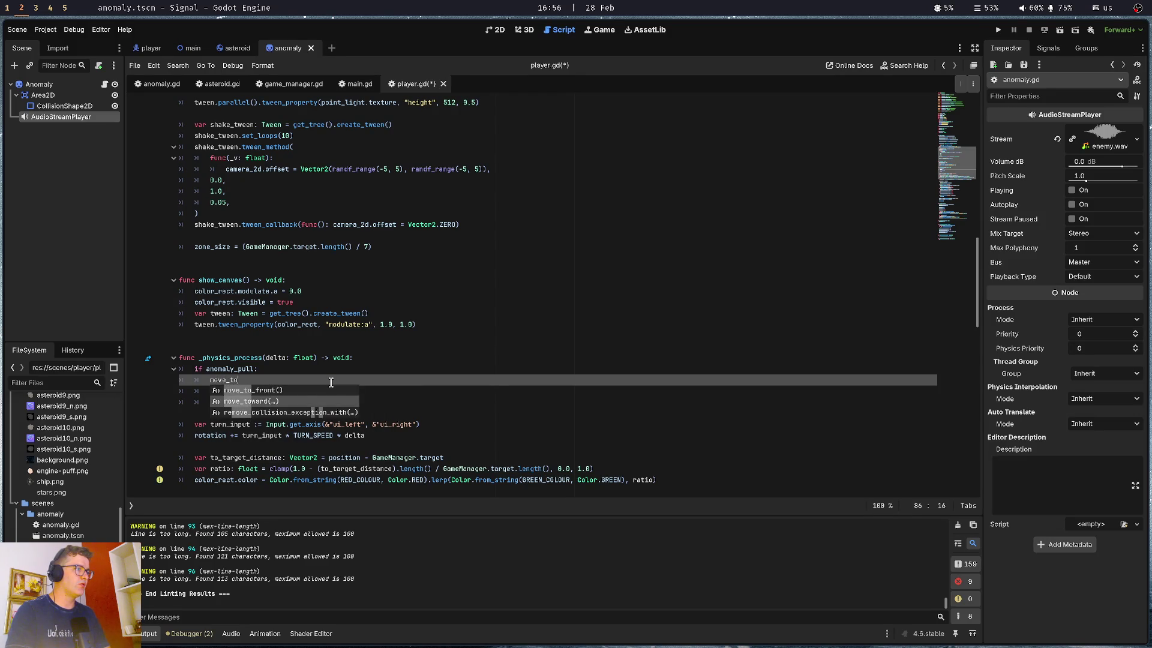
{"action": "key", "text": "Return"}
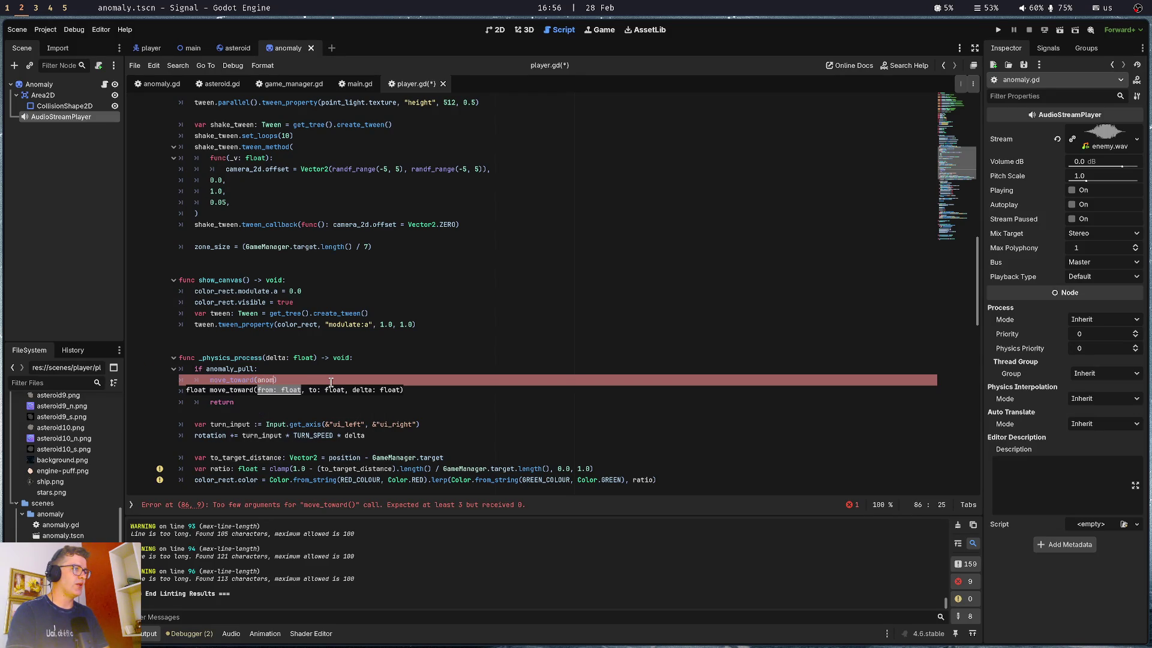
{"action": "key", "text": "BackSpace"}
{"action": "key", "text": "BackSpace"}
{"action": "key", "text": "BackSpace"}
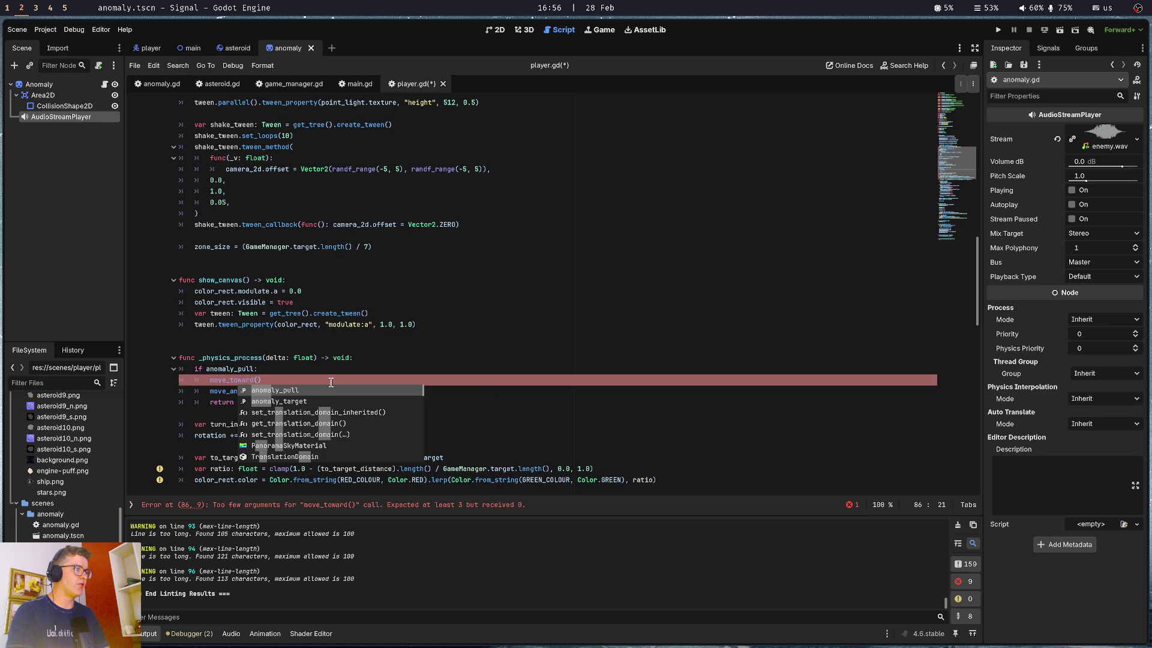
{"action": "type", "text": "position"}
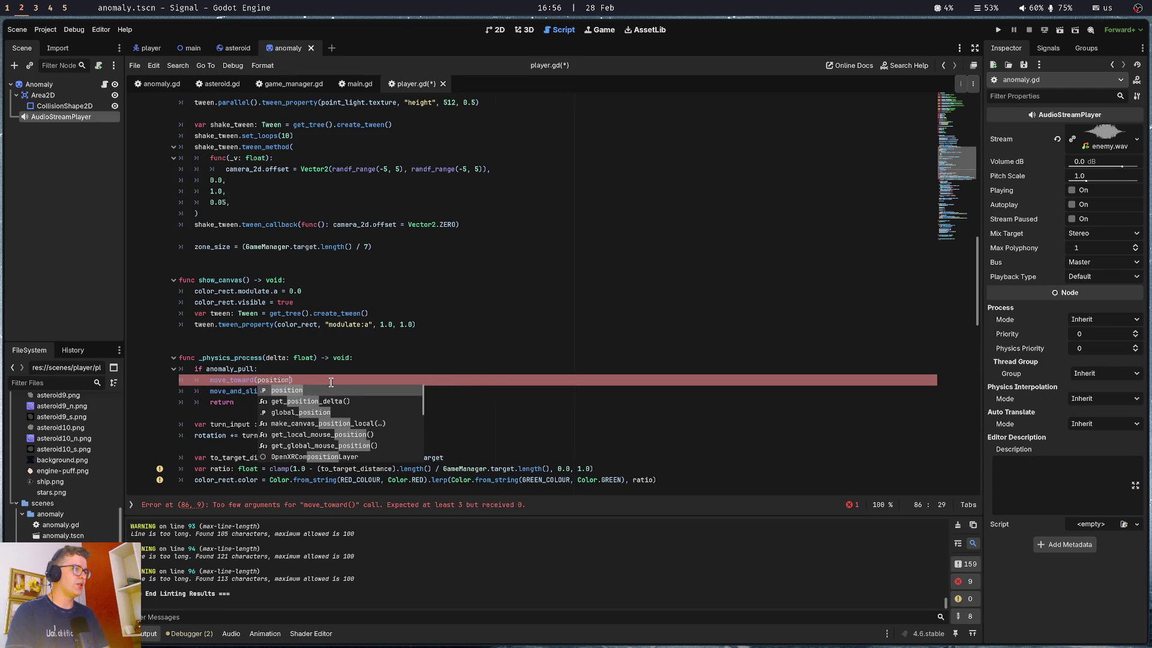
{"action": "key", "text": "ctrl+BackSpace"}
{"action": "type", "text": "global"}
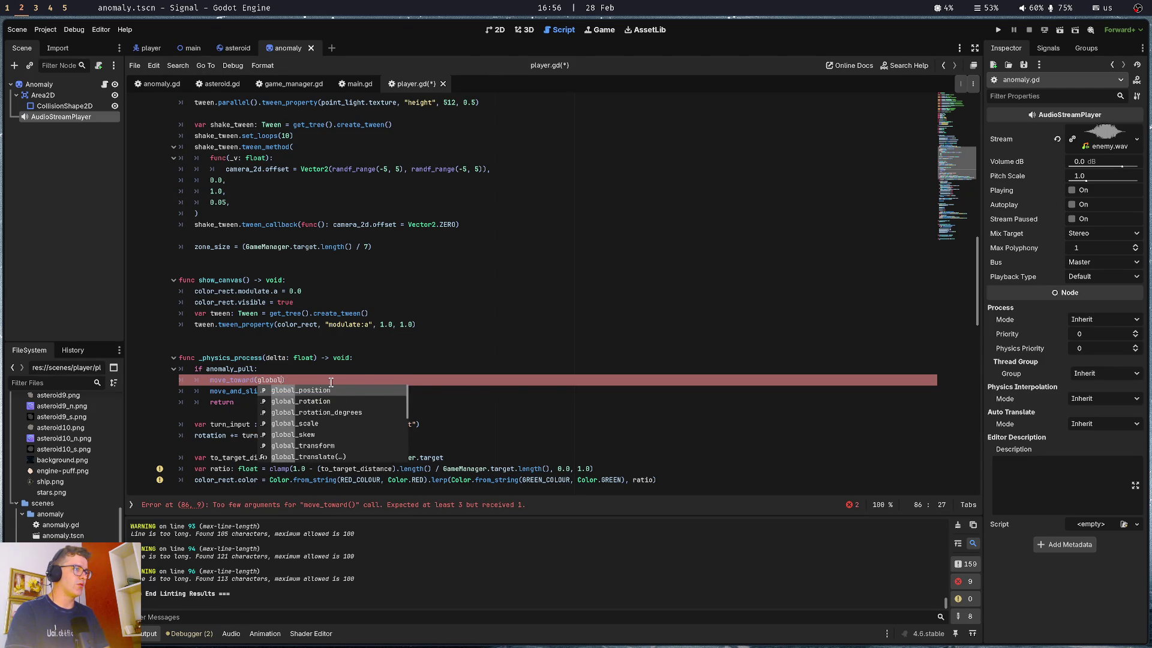
{"action": "key", "text": "Return"}
{"action": "type", "text": ", position, del"}
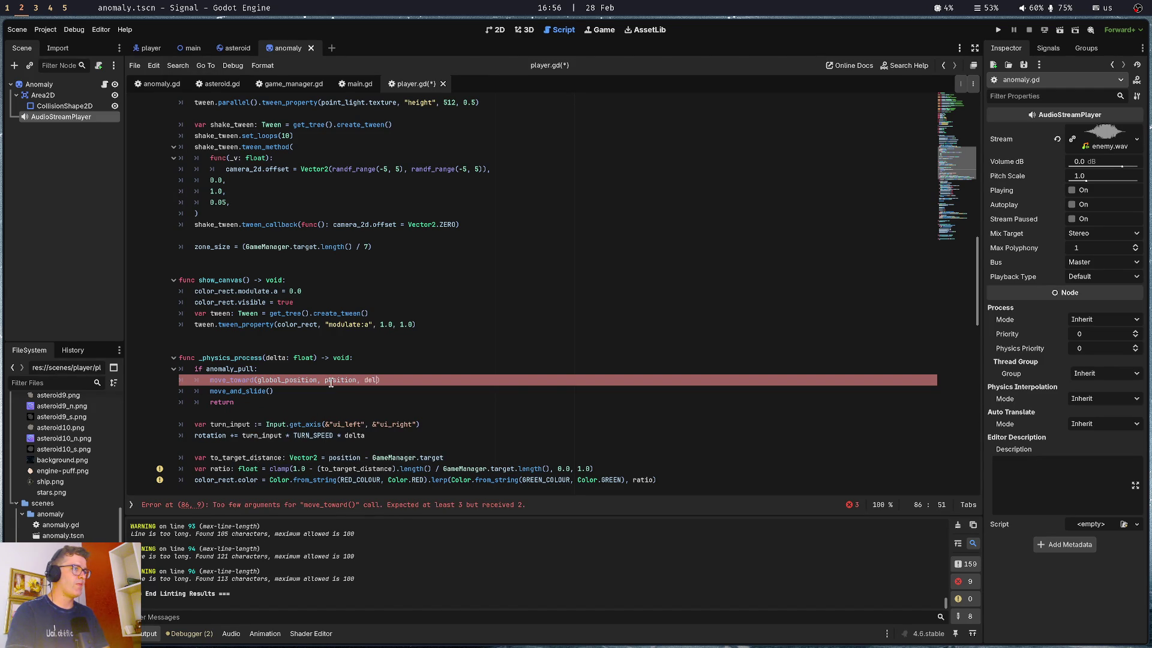
{"action": "type", "text": "ta"}
{"action": "key", "text": "ctrl+Left"}
- Make the third argument MAX_SPEED * delta, delete the move_and_slide() line, and save
{"action": "type", "text": "MAX"}
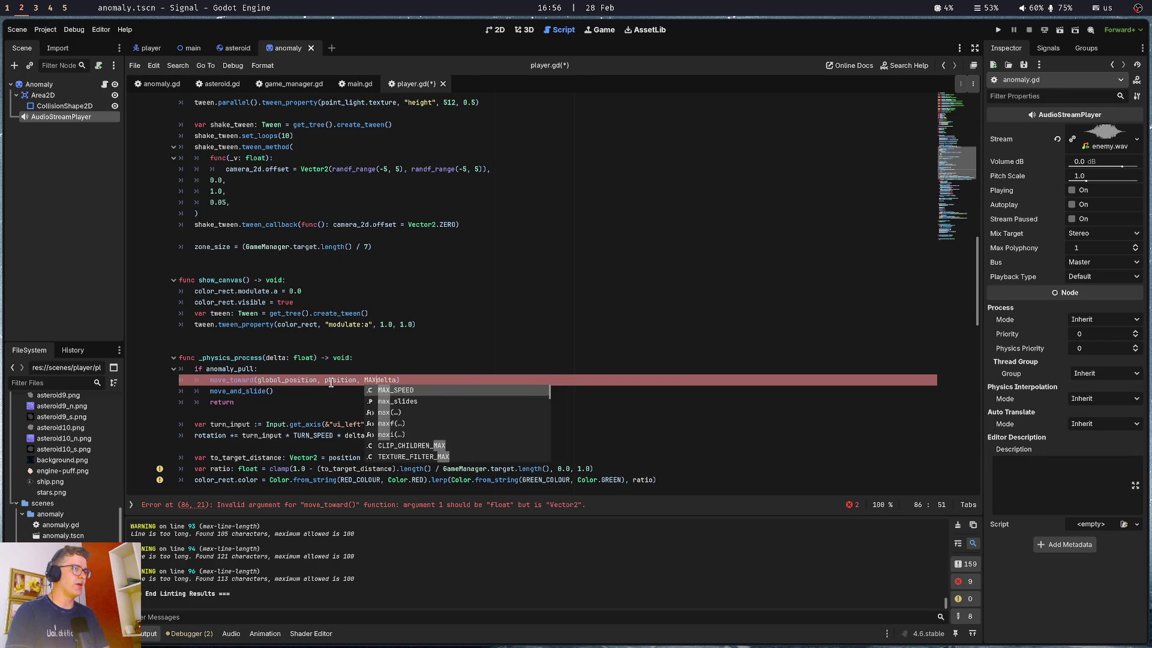
{"action": "key", "text": "Tab"}
{"action": "type", "text": "delta"}
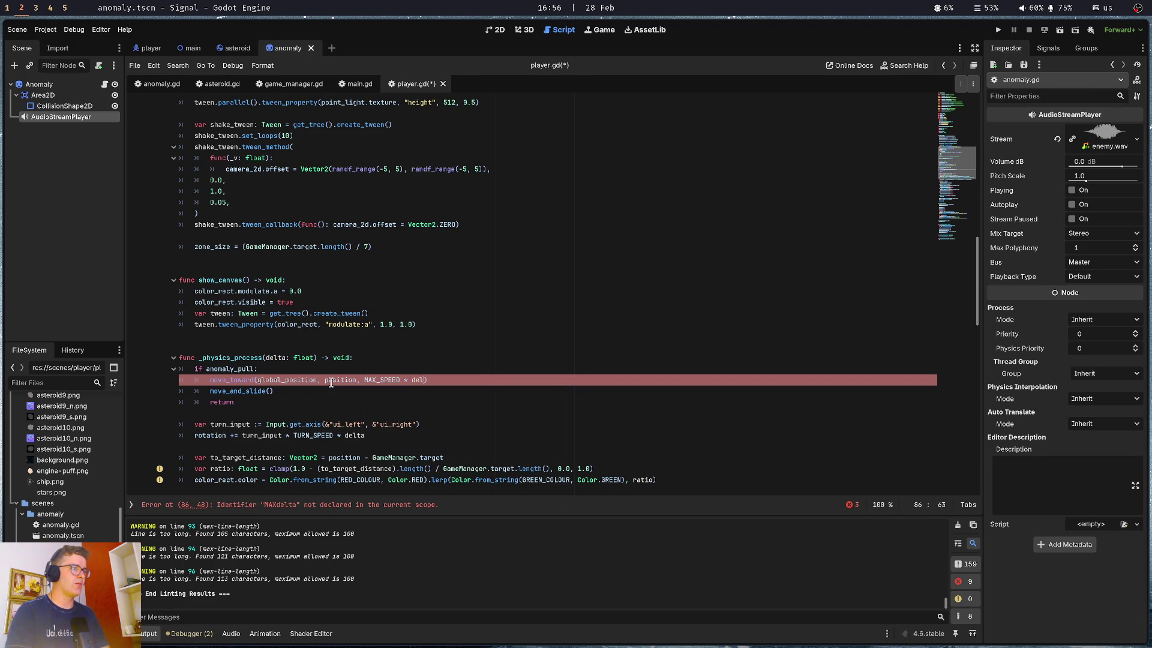
{"action": "key", "text": "Escape"}
{"action": "key", "text": "Down"}
{"action": "key", "text": "ctrl+shift+k"}
{"action": "key", "text": "ctrl+s"}
{"action": "key", "text": "Up"}
{"action": "key", "text": "Up"}
{"action": "key", "text": "Up"}
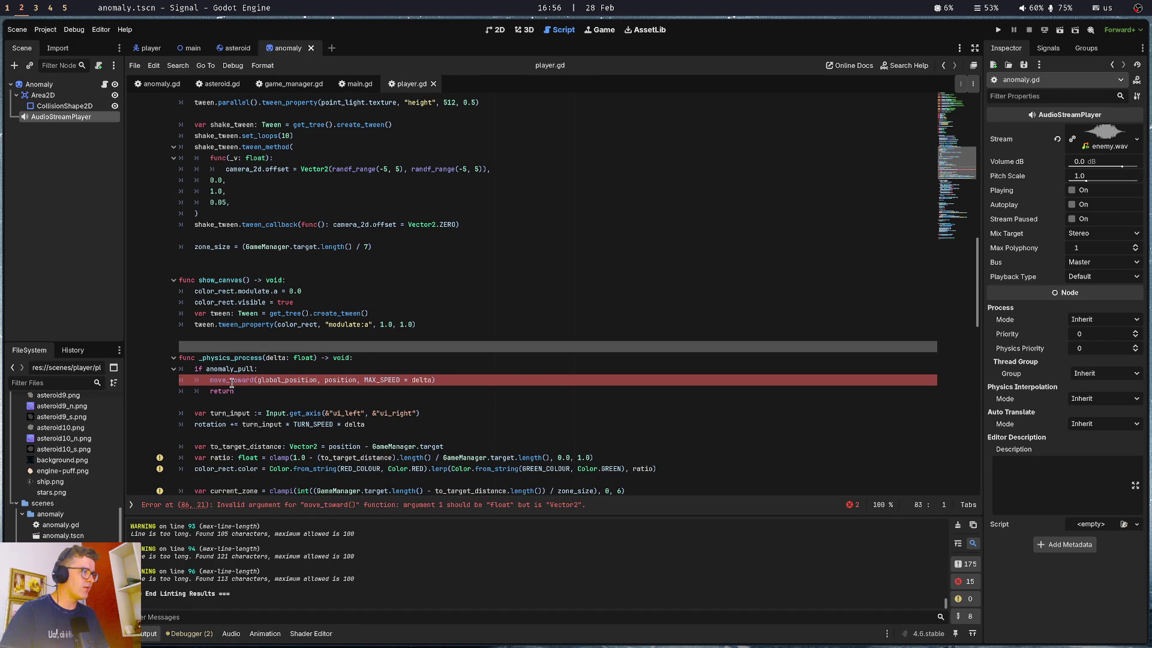
{"action": "mouse_move", "coordinate": [232, 382]}
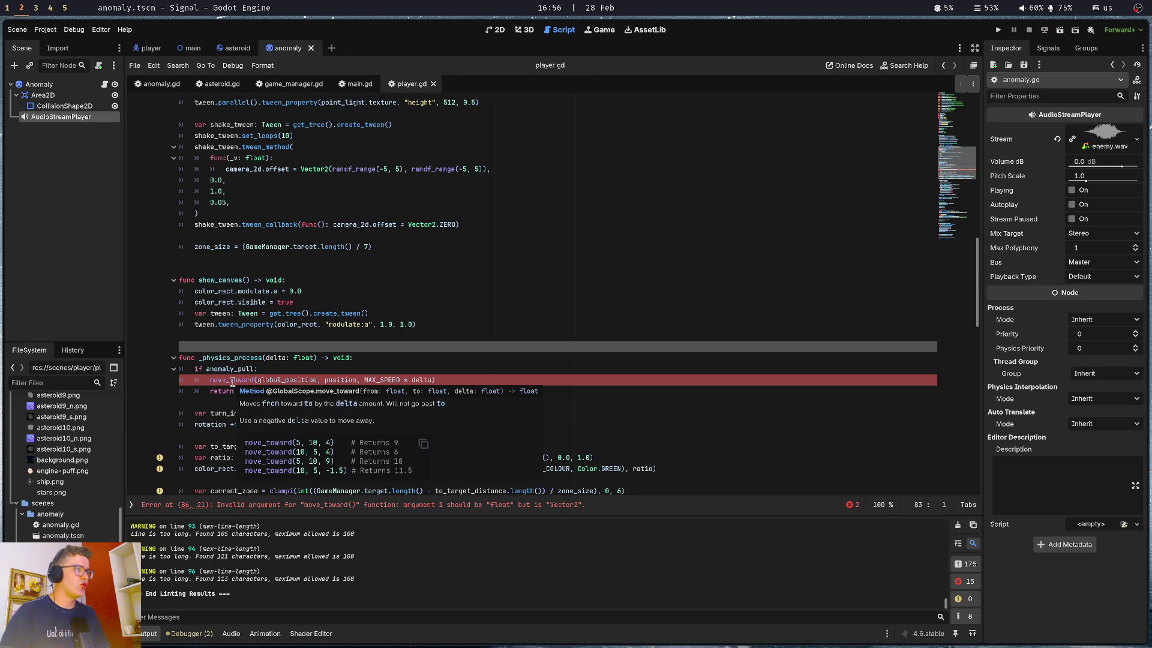
{"action": "left_click", "coordinate": [257, 369]}
{"action": "scroll", "coordinate": [281, 362], "scroll_direction": "down", "scroll_amount": 3}
{"action": "scroll", "coordinate": [281, 362], "scroll_direction": "down", "scroll_amount": 8}
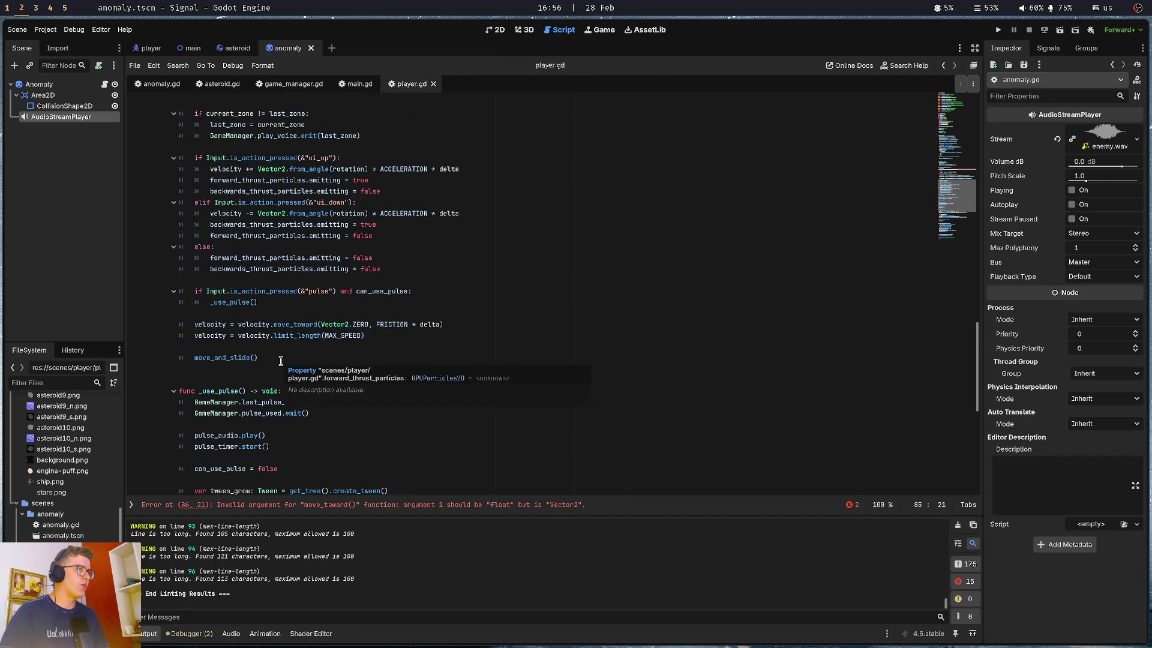
{"action": "scroll", "coordinate": [281, 362], "scroll_direction": "up", "scroll_amount": 6}
{"action": "left_click", "coordinate": [322, 237]}
{"action": "scroll", "coordinate": [322, 236], "scroll_direction": "up", "scroll_amount": 1}
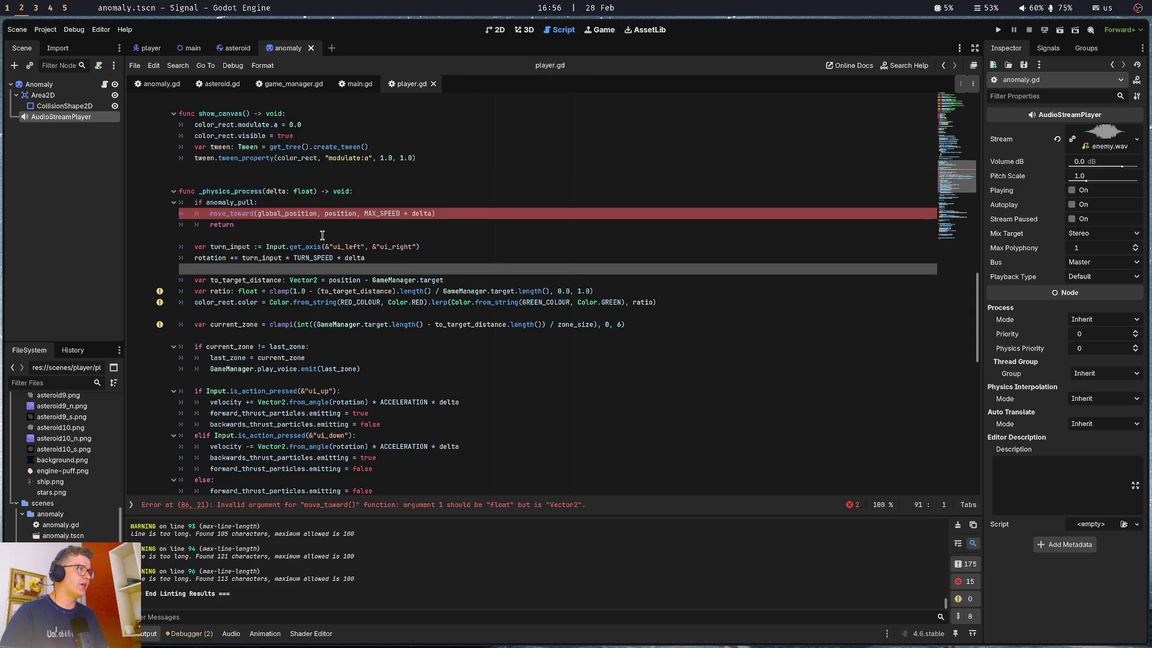
{"action": "left_click_drag", "start_coordinate": [322, 236], "coordinate": [466, 257]}
{"action": "left_click", "coordinate": [466, 257]}
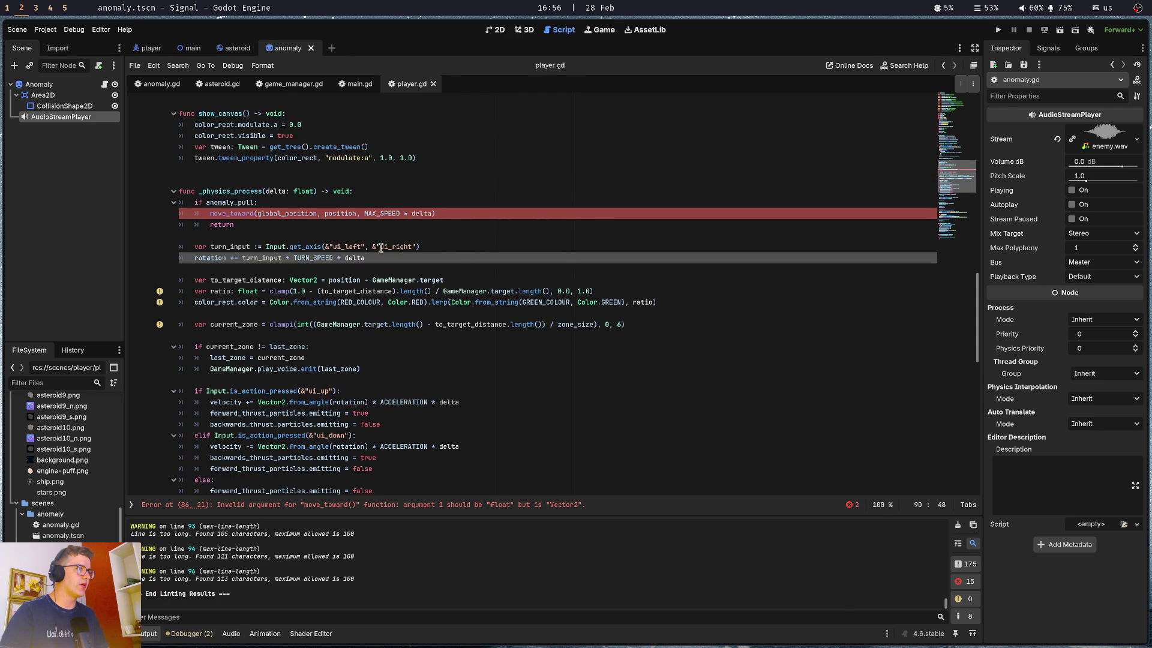
{"action": "double_click", "coordinate": [229, 243]}
{"action": "left_click", "coordinate": [259, 266]}
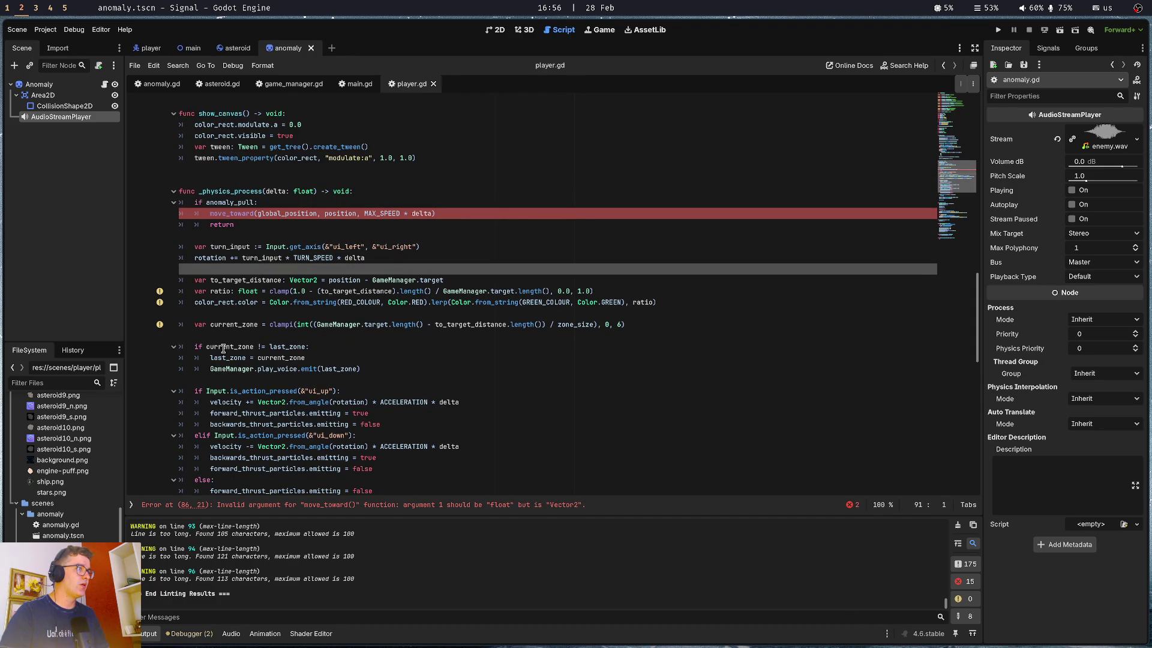
{"action": "scroll", "coordinate": [224, 365], "scroll_direction": "down", "scroll_amount": 5}
{"action": "double_click", "coordinate": [396, 391]}
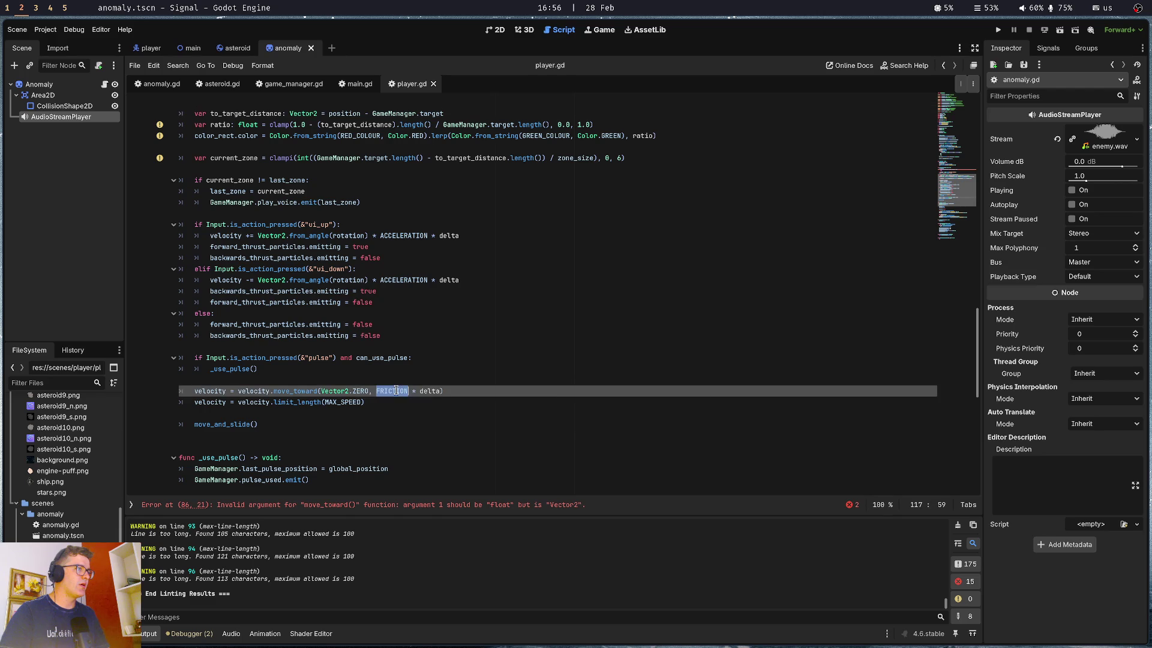
- Replace the broken line with velocity.move_toward(Vector2.ZERO, FRICTION * delta), keeping return separate, and save
{"action": "left_click_drag", "start_coordinate": [238, 391], "coordinate": [478, 390]}
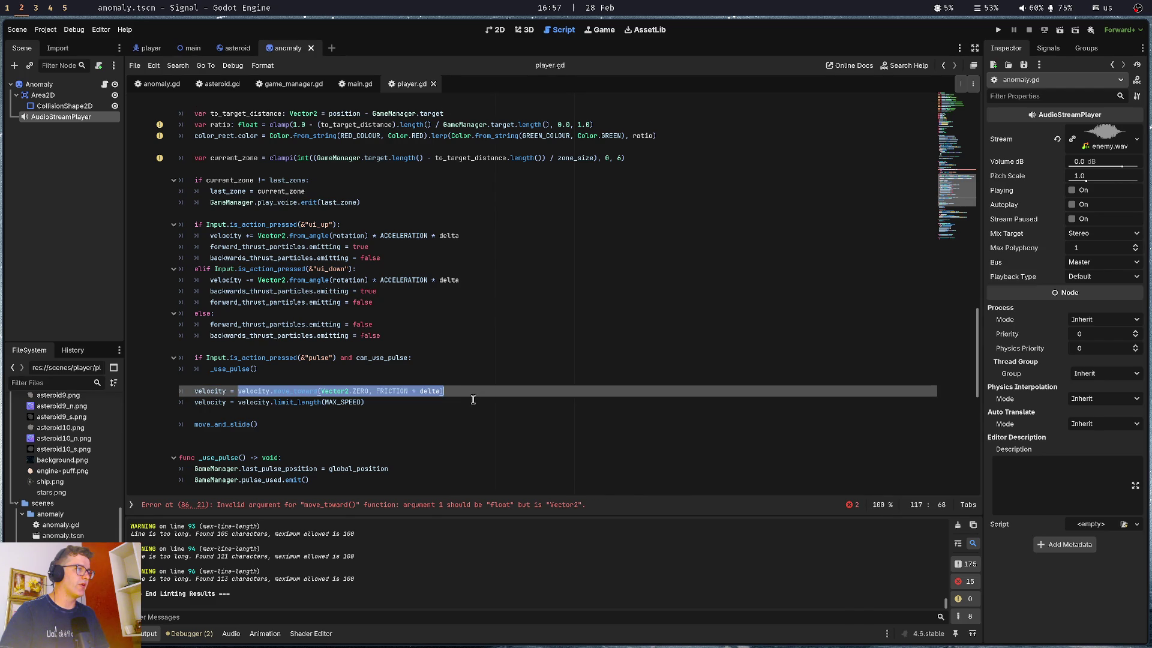
{"action": "scroll", "coordinate": [301, 313], "scroll_direction": "up", "scroll_amount": 8}
{"action": "triple_click", "coordinate": [302, 313]}
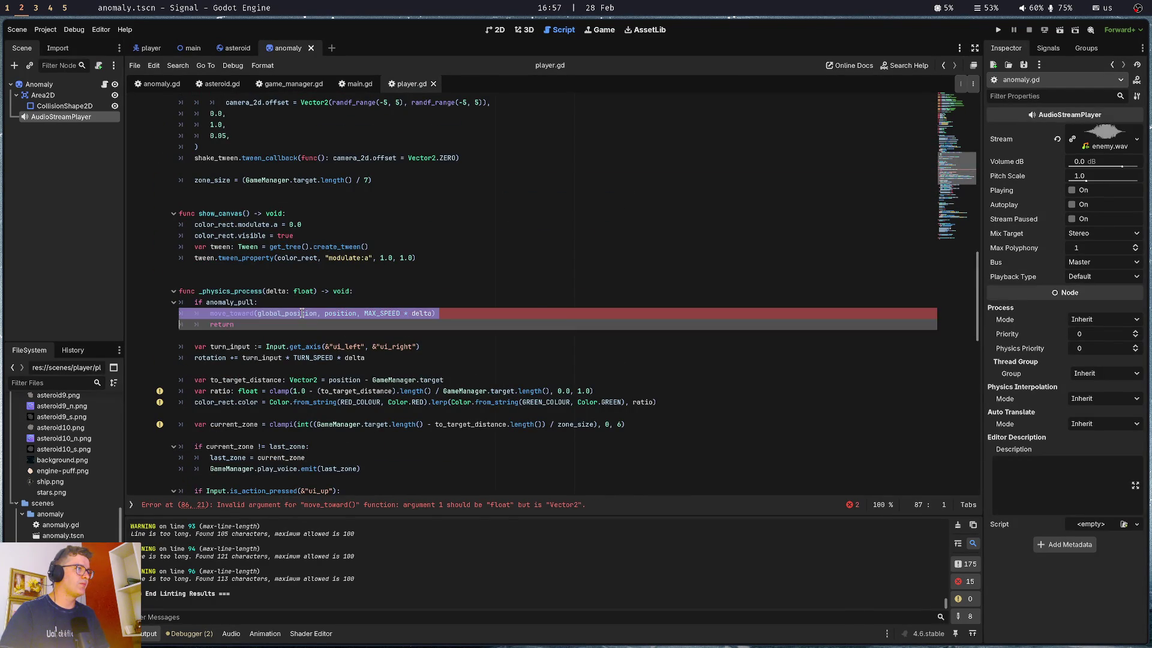
{"action": "type", "text": "velocity.move_toward(Vector2.ZERO, FRICTION * delta)"}
{"action": "key", "text": "Home"}
{"action": "key", "text": "Tab"}
{"action": "key", "text": "Tab"}
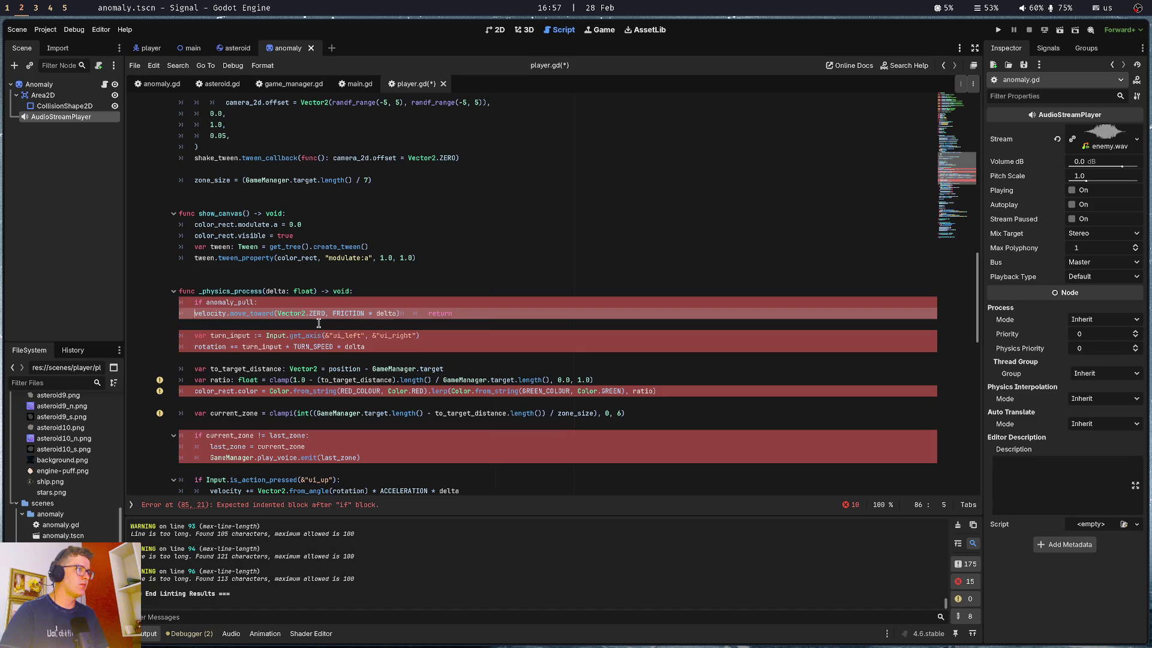
{"action": "left_click", "coordinate": [446, 313]}
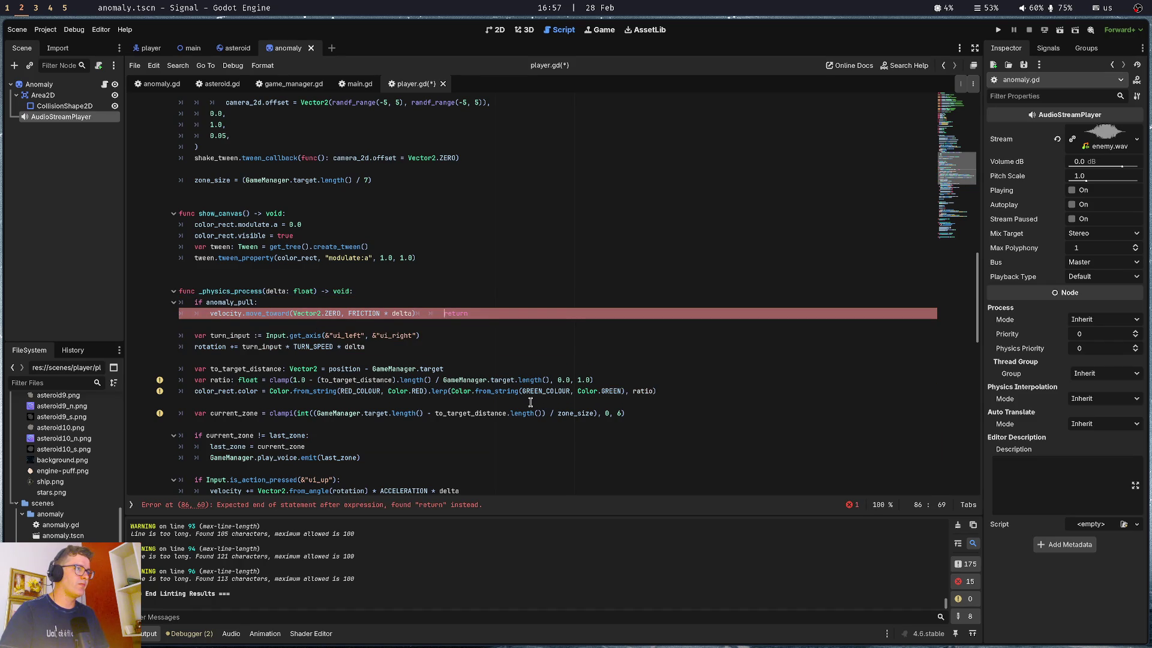
{"action": "key", "text": "Return"}
{"action": "key", "text": "ctrl+s"}
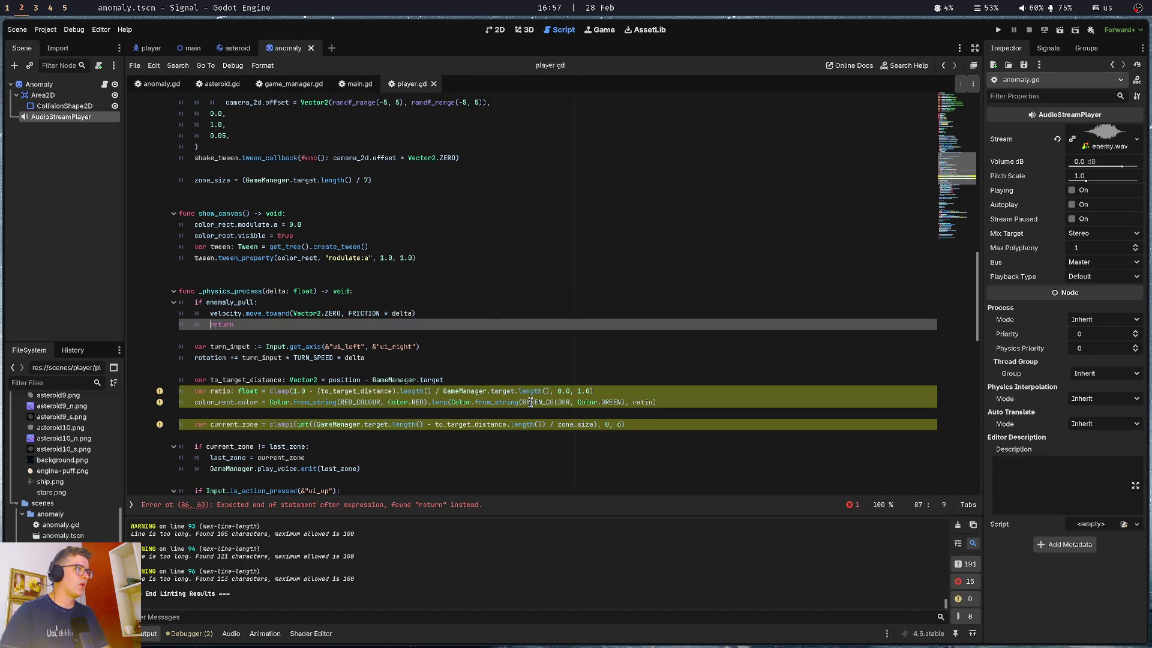
- Change the move_toward target from Vector2.ZERO to anomaly_target
{"action": "mouse_move", "coordinate": [281, 313]}
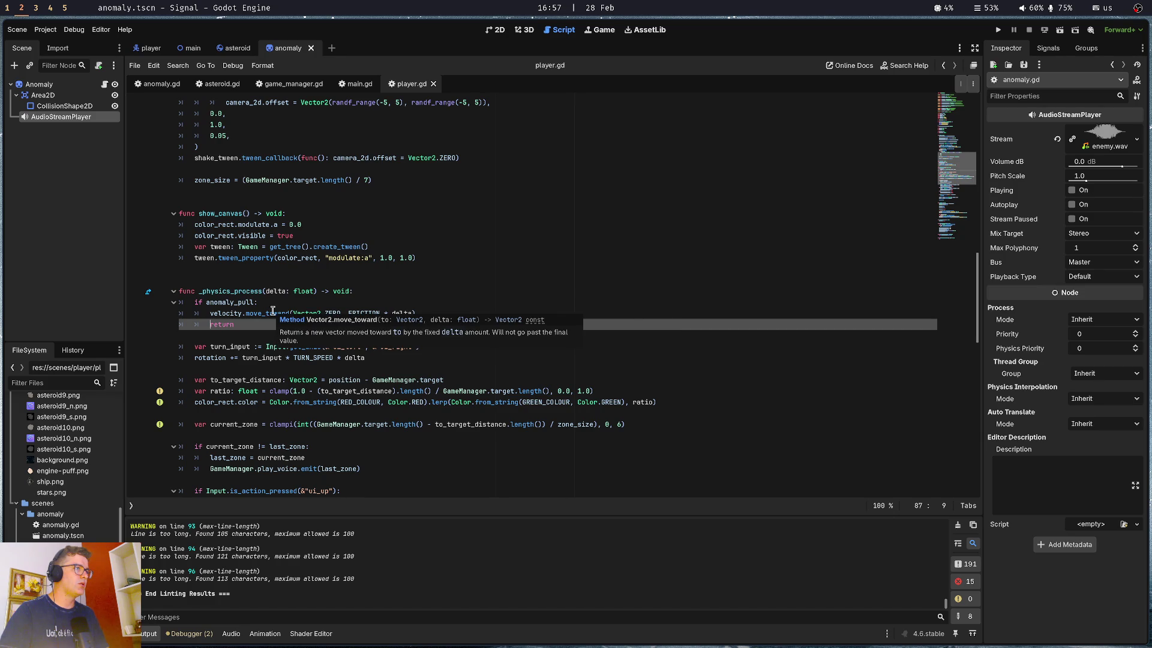
{"action": "left_click", "coordinate": [340, 313]}
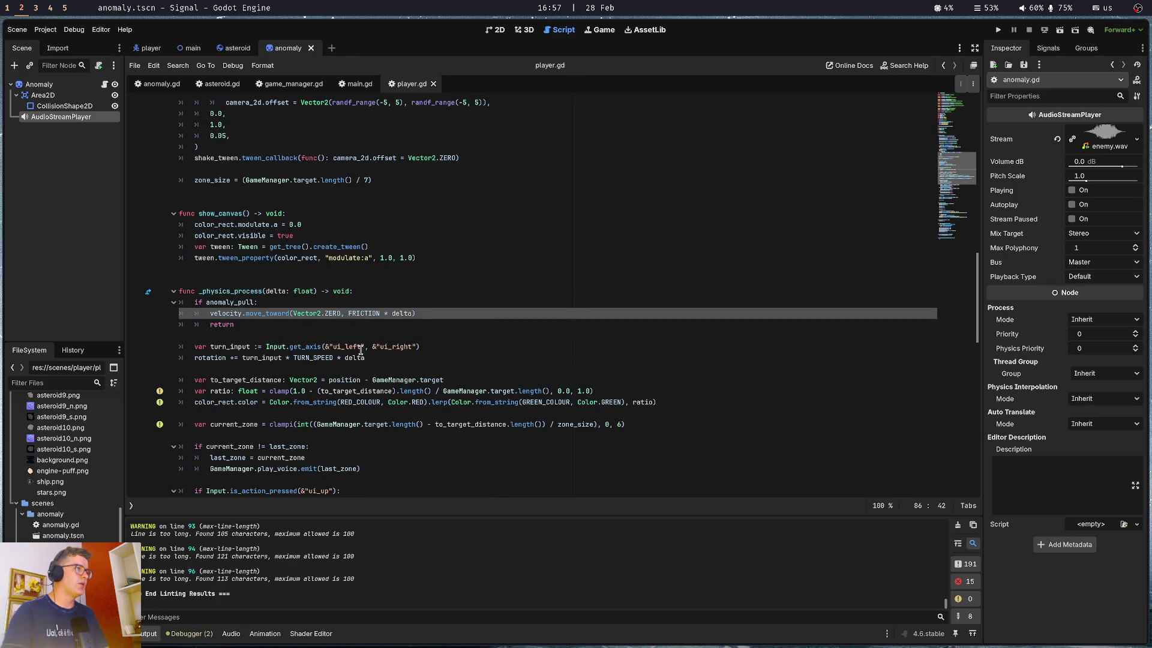
{"action": "key", "text": "BackSpace"}
{"action": "key", "text": "BackSpace"}
{"action": "key", "text": "BackSpace"}
{"action": "type", "text": "anoma"}
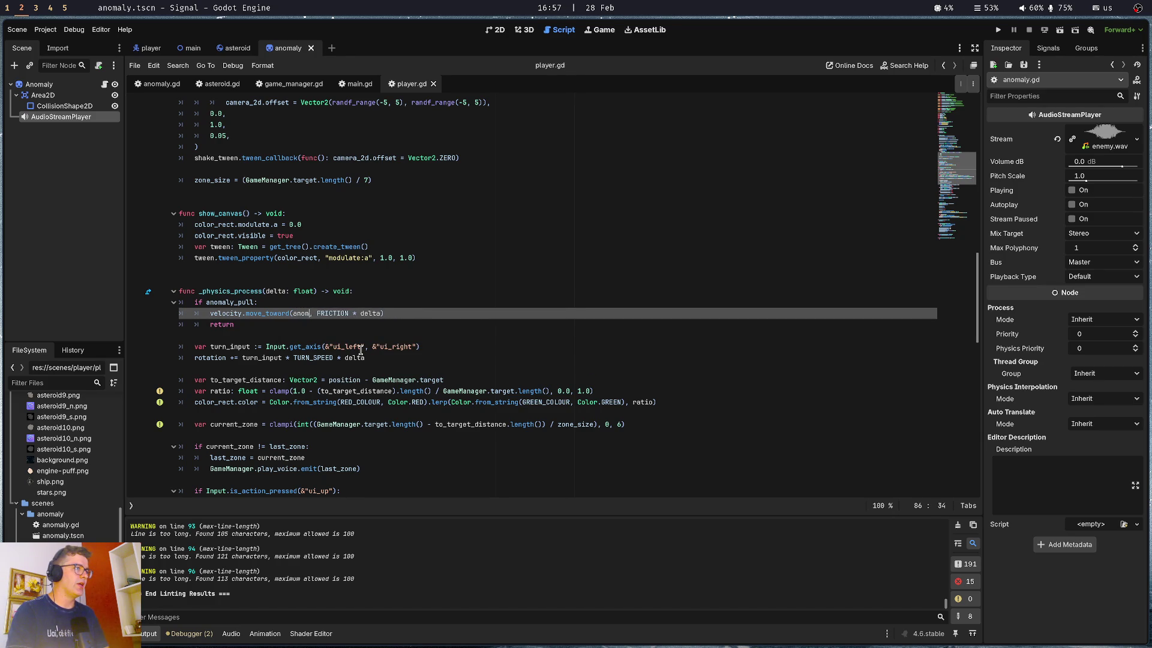
{"action": "key", "text": "Down"}
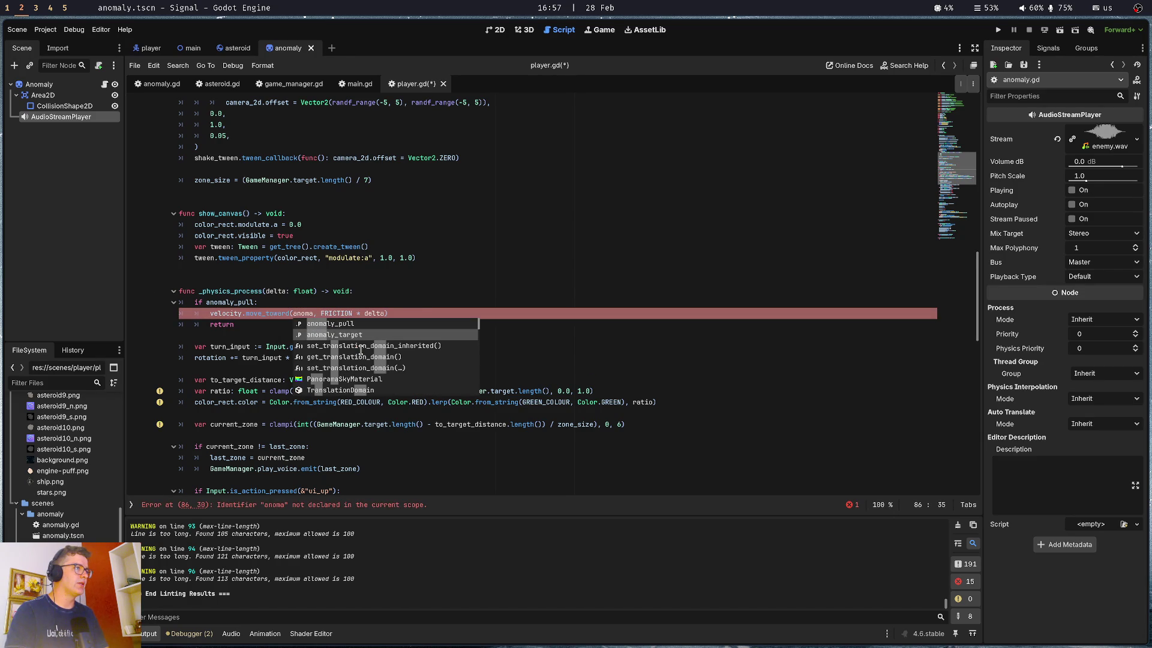
{"action": "key", "text": "Return"}
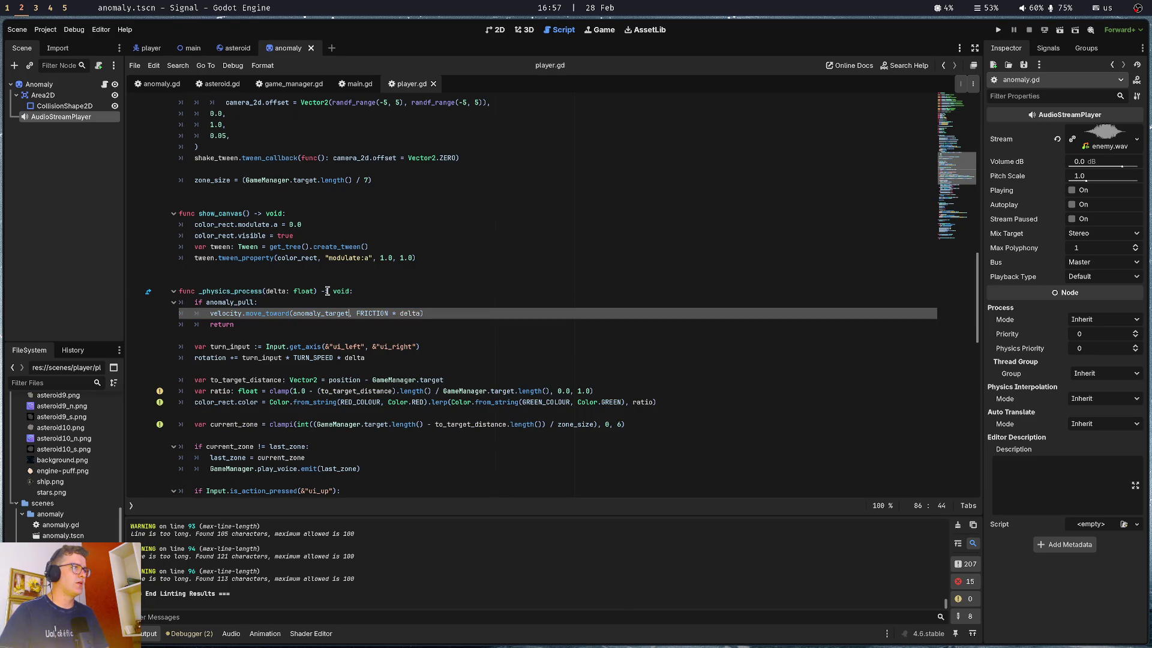
{"action": "left_click", "coordinate": [327, 291]}
{"action": "left_click", "coordinate": [328, 282]}
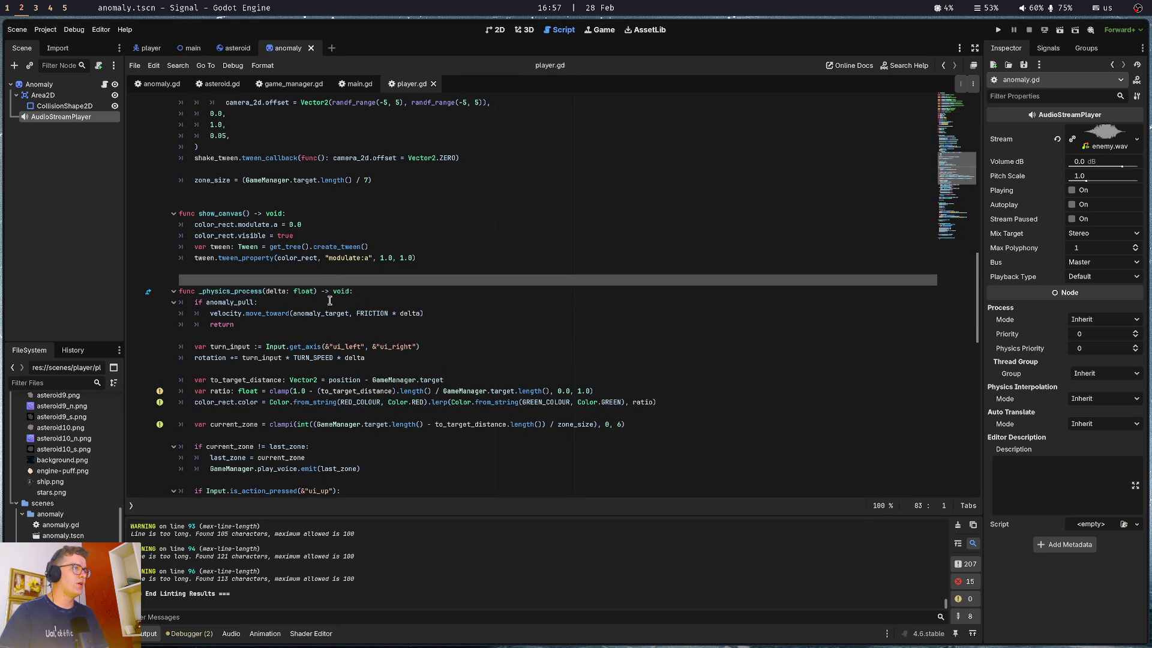
- Copy the existing move_and_slide() line under the move_toward line with correct indentation
{"action": "scroll", "coordinate": [300, 360], "scroll_direction": "down", "scroll_amount": 10}
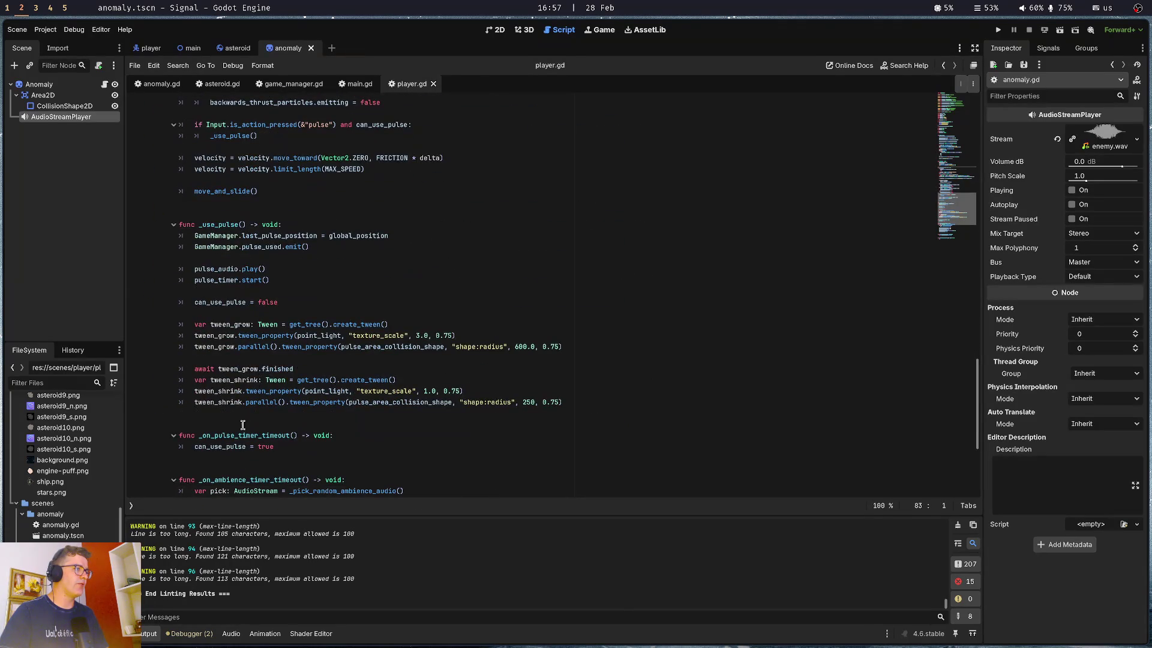
{"action": "triple_click", "coordinate": [239, 191]}
{"action": "key", "text": "ctrl+c"}
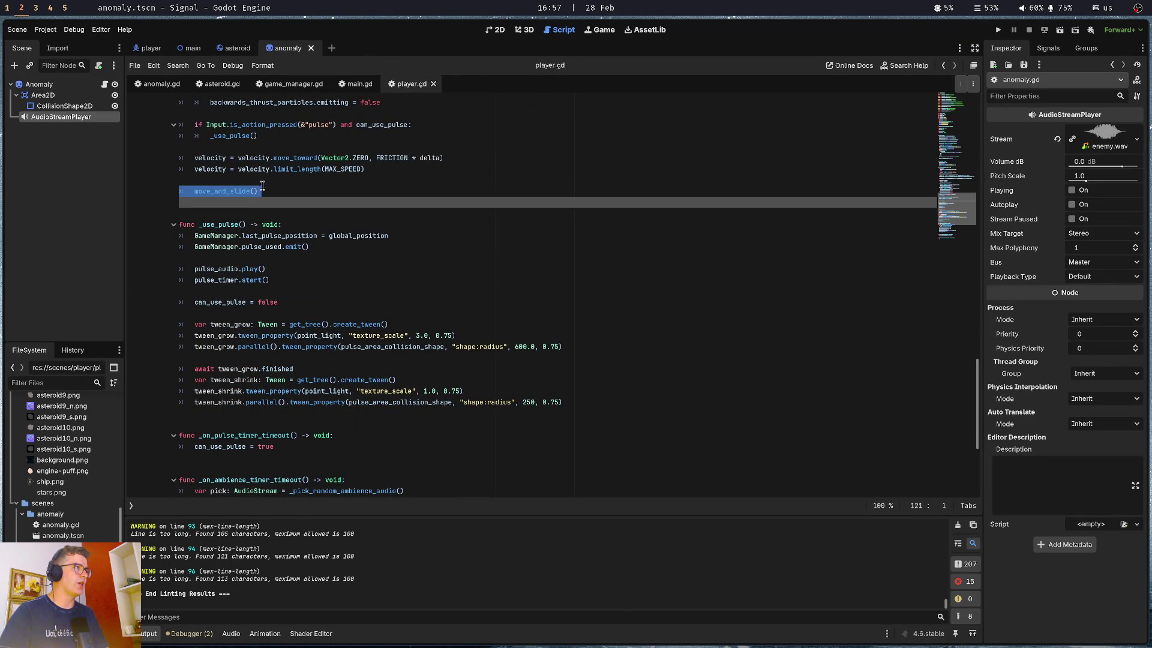
{"action": "scroll", "coordinate": [262, 186], "scroll_direction": "up", "scroll_amount": 10}
{"action": "left_click", "coordinate": [471, 315]}
{"action": "key", "text": "Return"}
{"action": "key", "text": "ctrl+v"}
{"action": "key", "text": "shift+Tab"}
- Prefix the move_toward line with 'velocity =', save, and remove the extra blank line before return
{"action": "key", "text": "Up"}
{"action": "type", "text": "velocity ="}
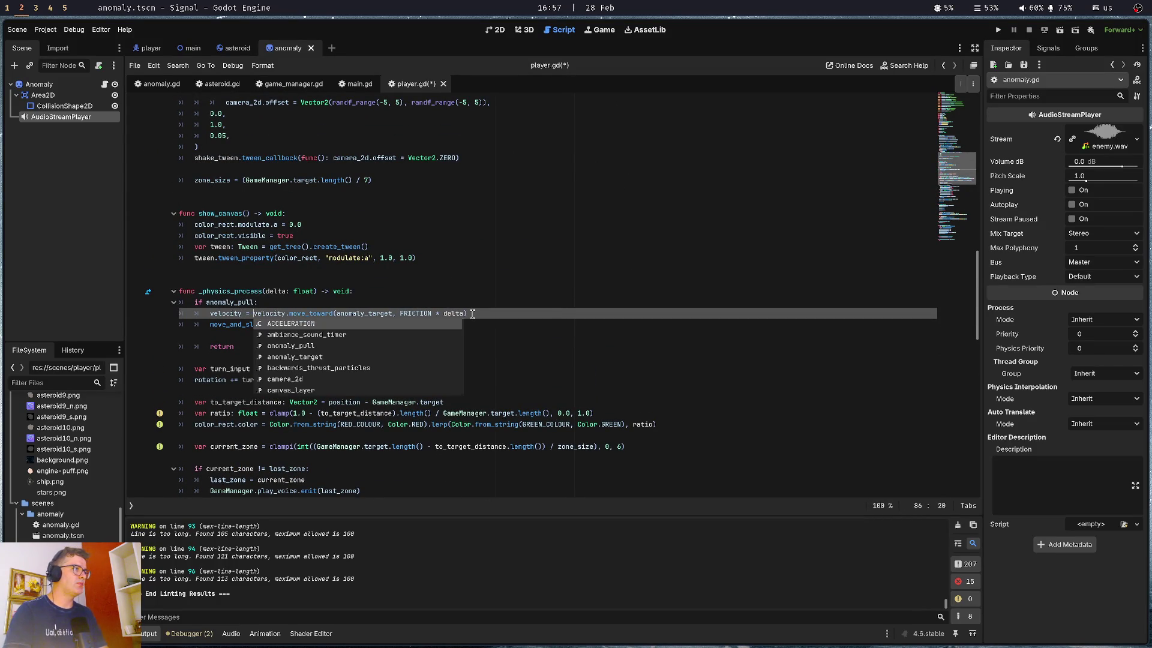
{"action": "key", "text": "ctrl+s"}
{"action": "key", "text": "Down"}
{"action": "key", "text": "Down"}
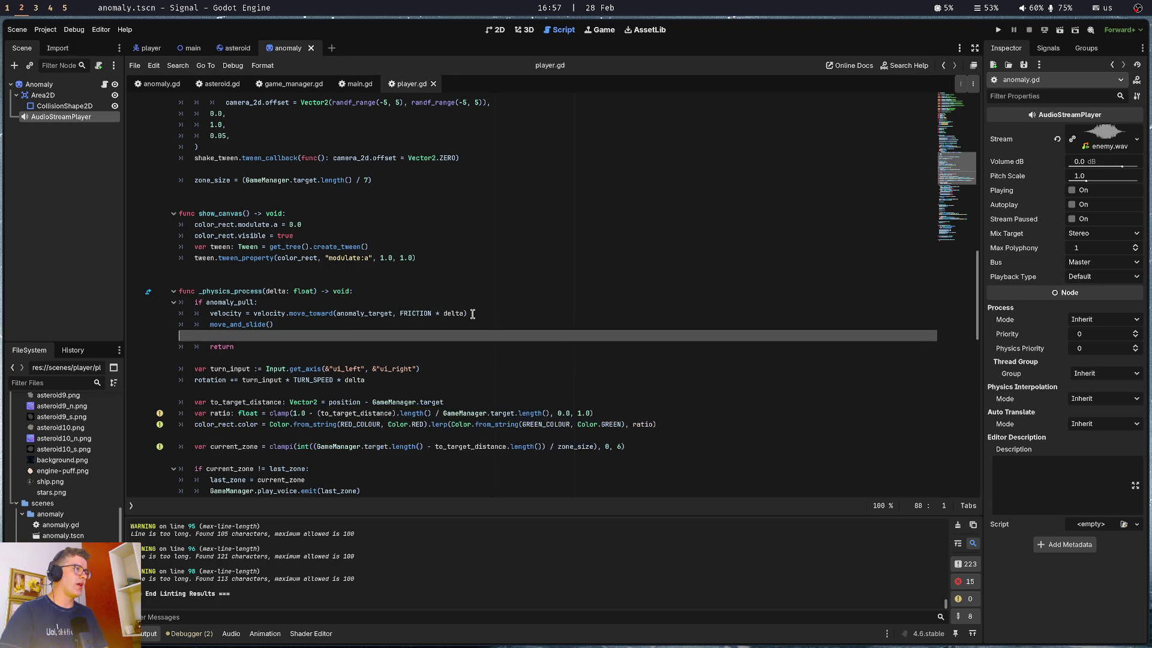
{"action": "key", "text": "Delete"}
{"action": "key", "text": "Down"}
{"action": "key", "text": "Down"}
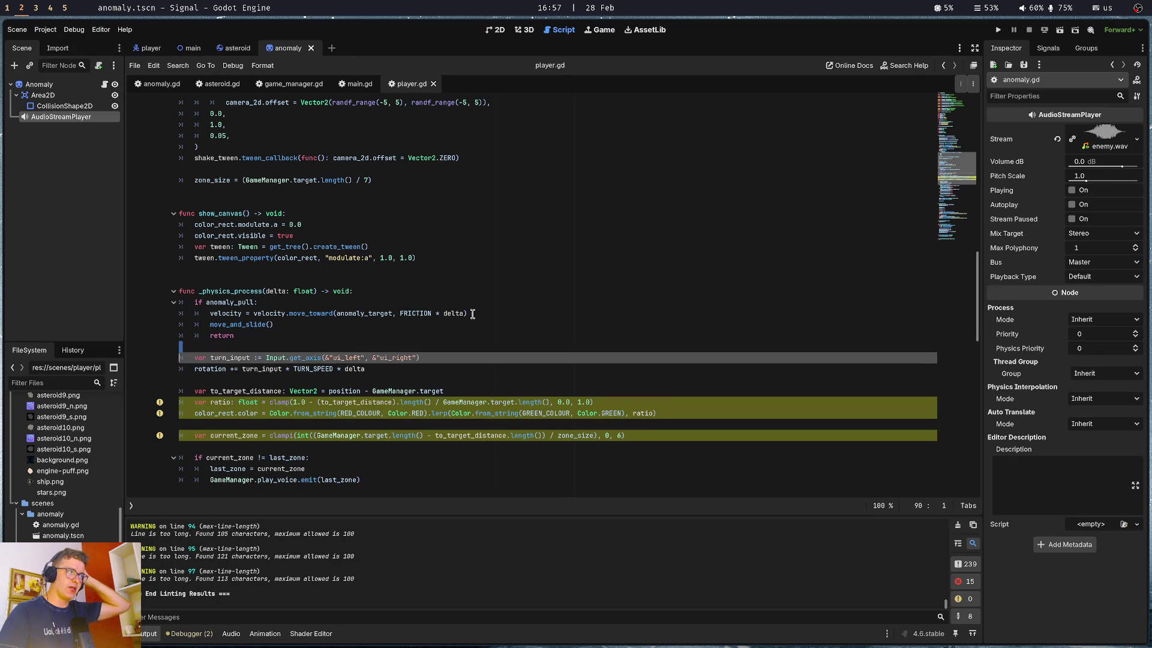
{"action": "key", "text": "shift+Down"}
{"action": "key", "text": "shift+Down"}
{"action": "left_click", "coordinate": [290, 328]}
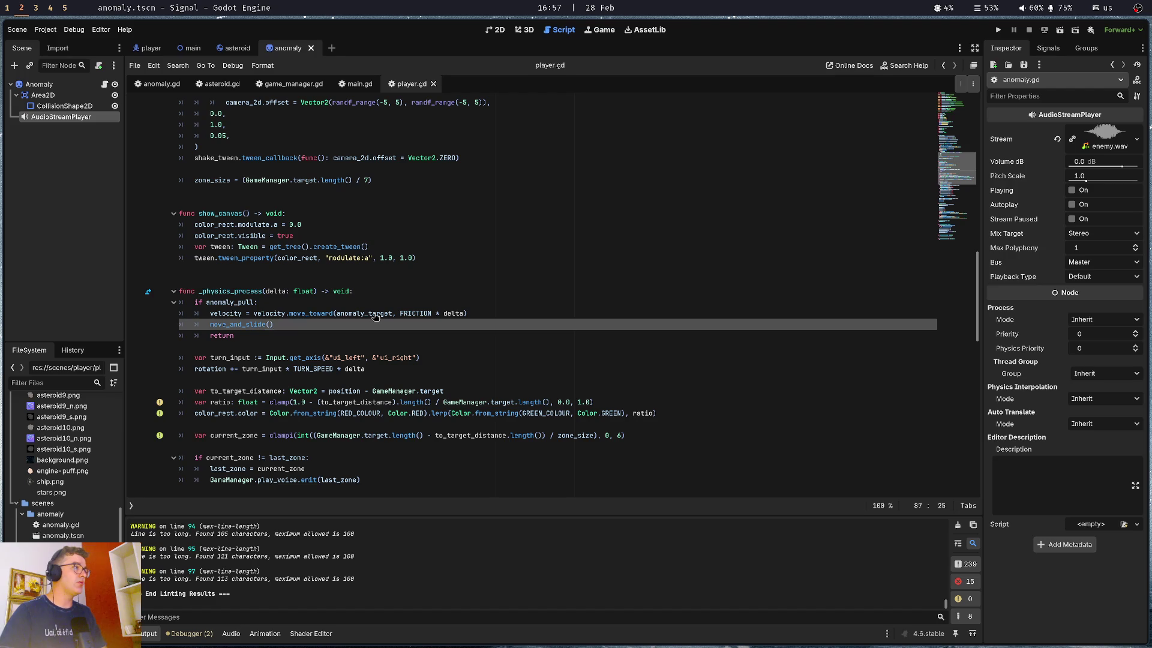
- Save, then review how FRICTION and ACCELERATION are used in the thrust velocity code
{"action": "left_click", "coordinate": [362, 260]}
{"action": "left_click", "coordinate": [361, 271]}
{"action": "key", "text": "ctrl+s"}
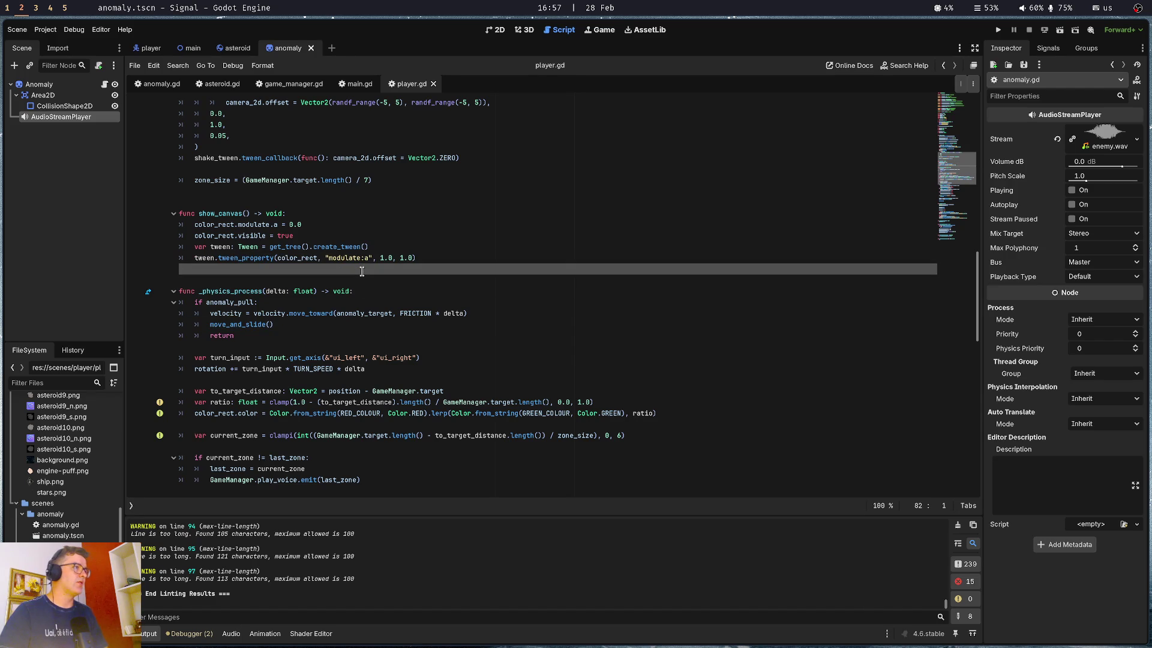
{"action": "double_click", "coordinate": [409, 313]}
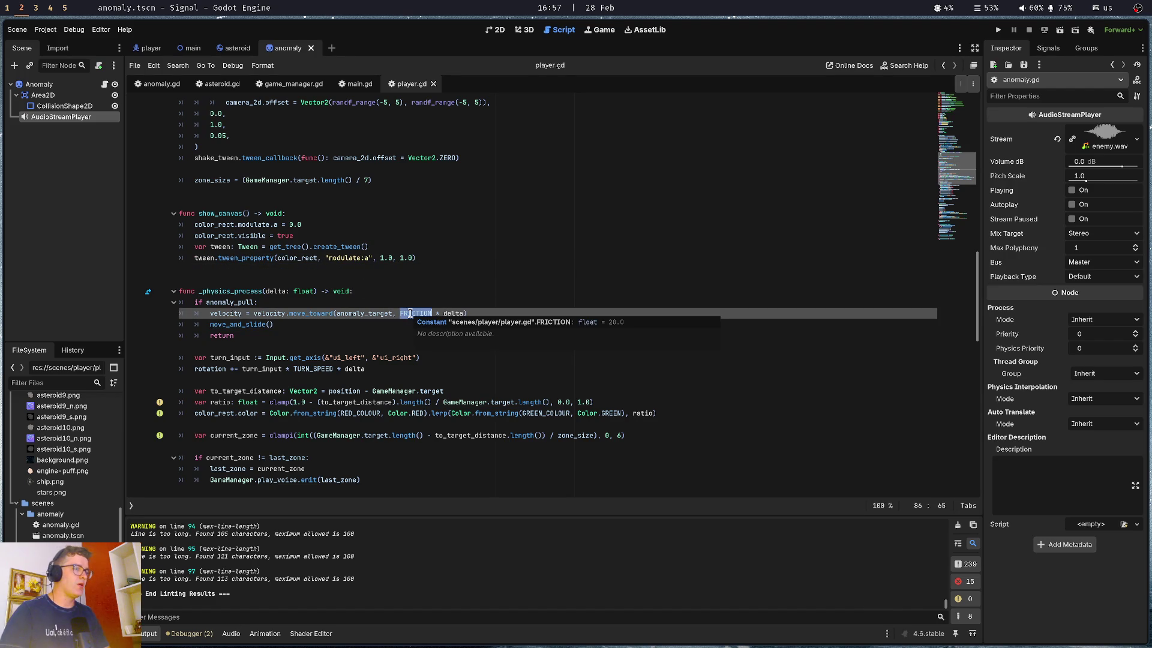
{"action": "scroll", "coordinate": [470, 337], "scroll_direction": "down", "scroll_amount": 4}
{"action": "left_click", "coordinate": [450, 387]}
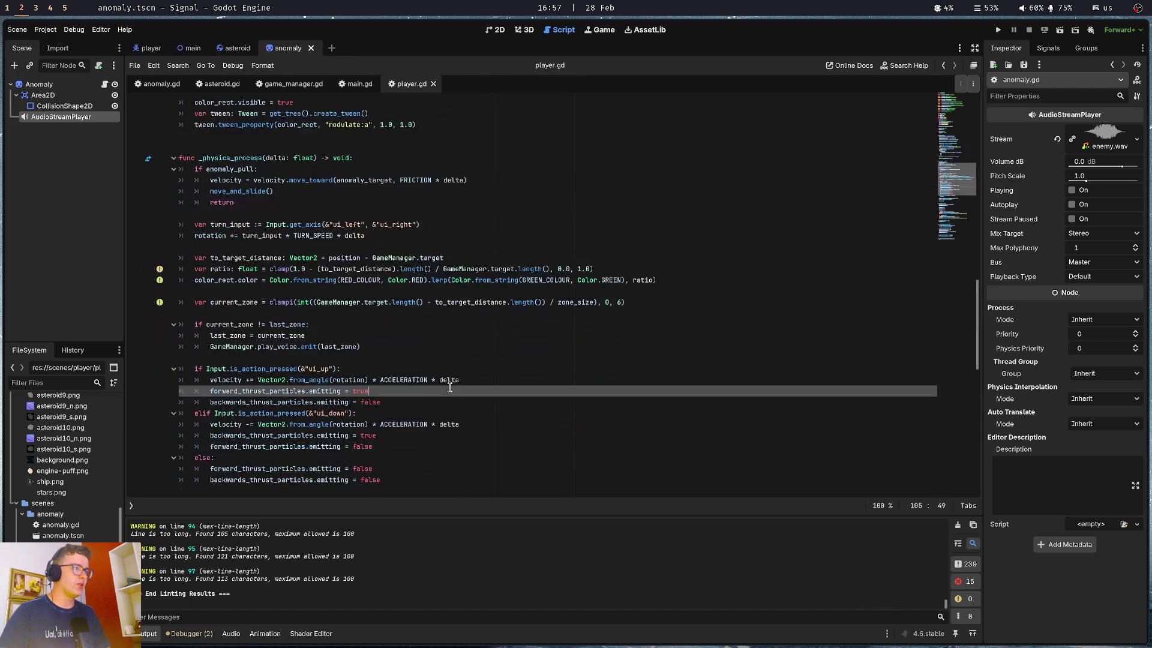
{"action": "scroll", "coordinate": [450, 387], "scroll_direction": "down", "scroll_amount": 6}
{"action": "double_click", "coordinate": [411, 222]}
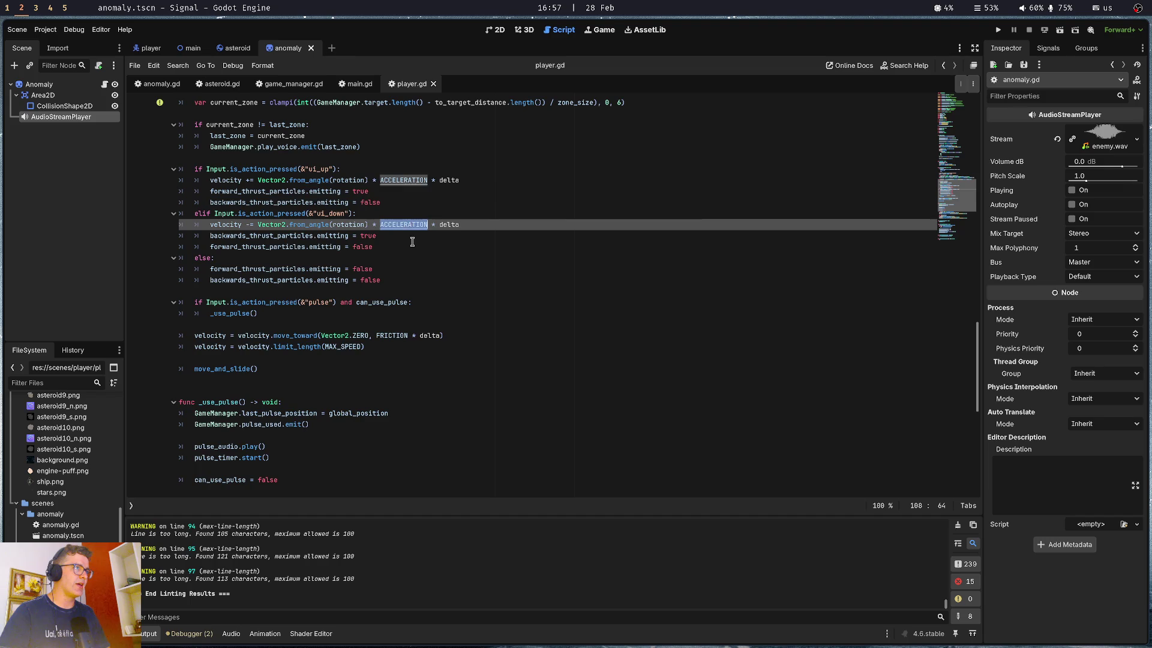
{"action": "scroll", "coordinate": [420, 276], "scroll_direction": "up", "scroll_amount": 9}
- Replace FRICTION with MAX_SPEED in the anomaly pull's move_toward call
{"action": "double_click", "coordinate": [420, 279]}
{"action": "type", "text": "MAX"}
{"action": "key", "text": "Return"}
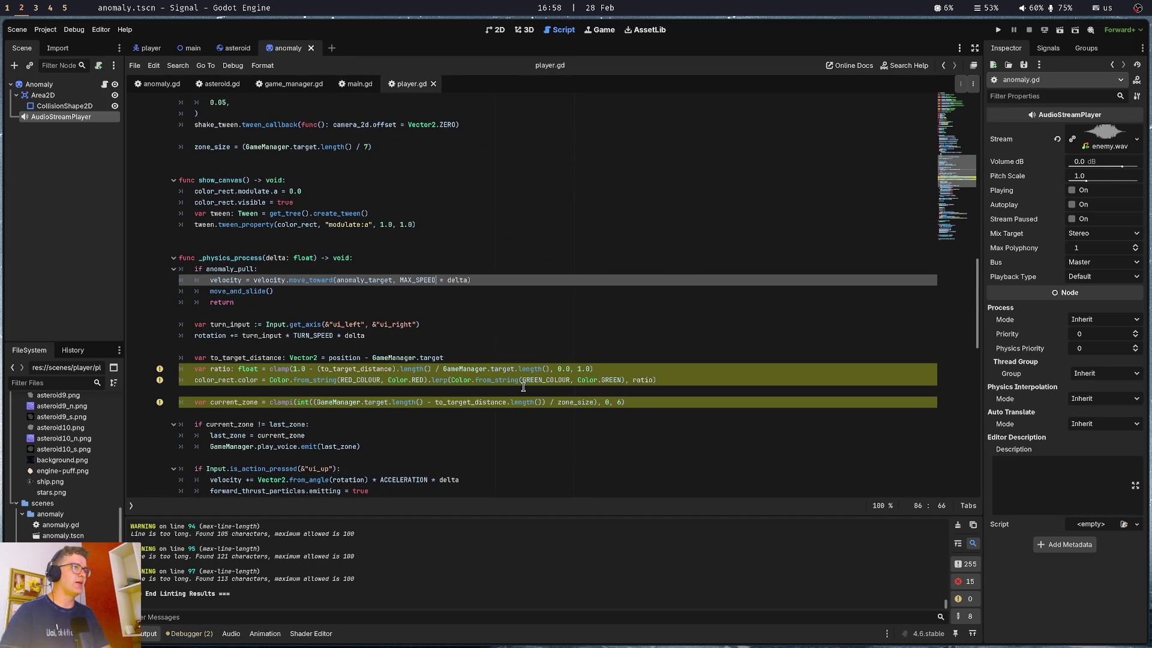
{"action": "left_click", "coordinate": [354, 299]}
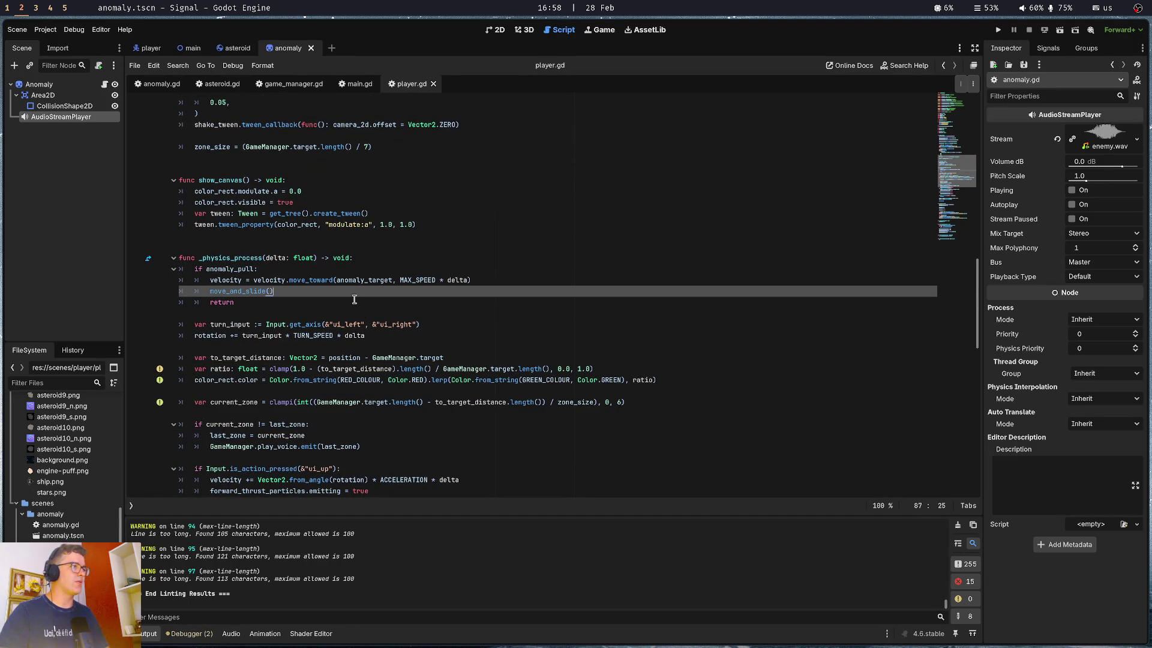
{"action": "left_click", "coordinate": [342, 246]}
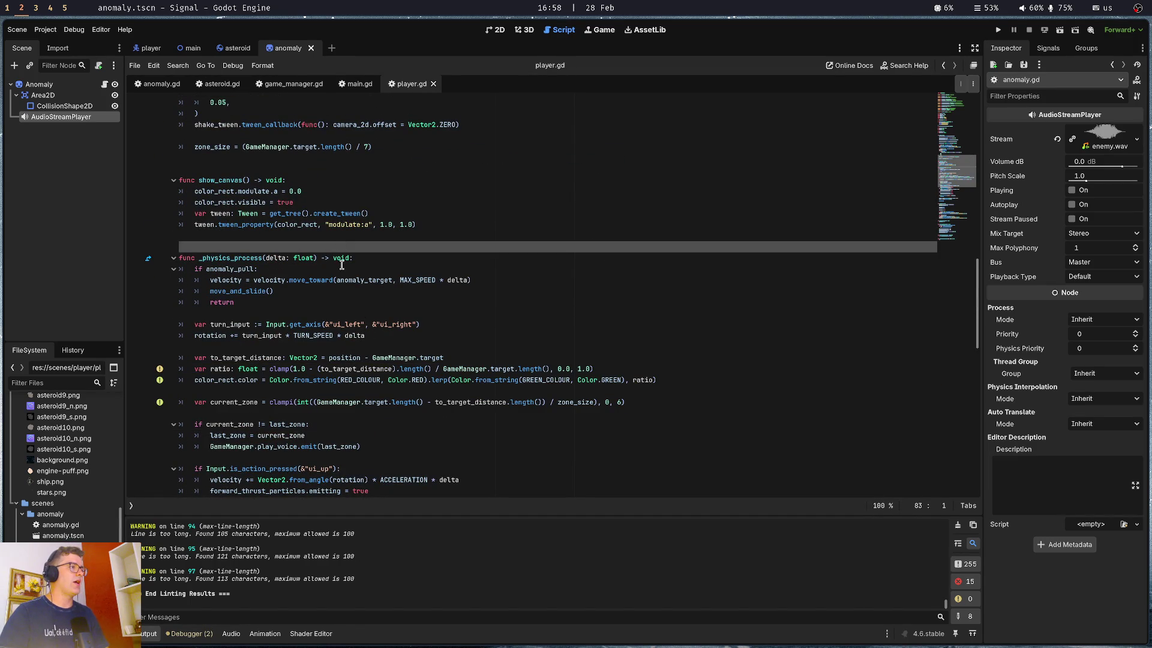
{"action": "left_click", "coordinate": [341, 264]}
{"action": "left_click", "coordinate": [329, 236]}
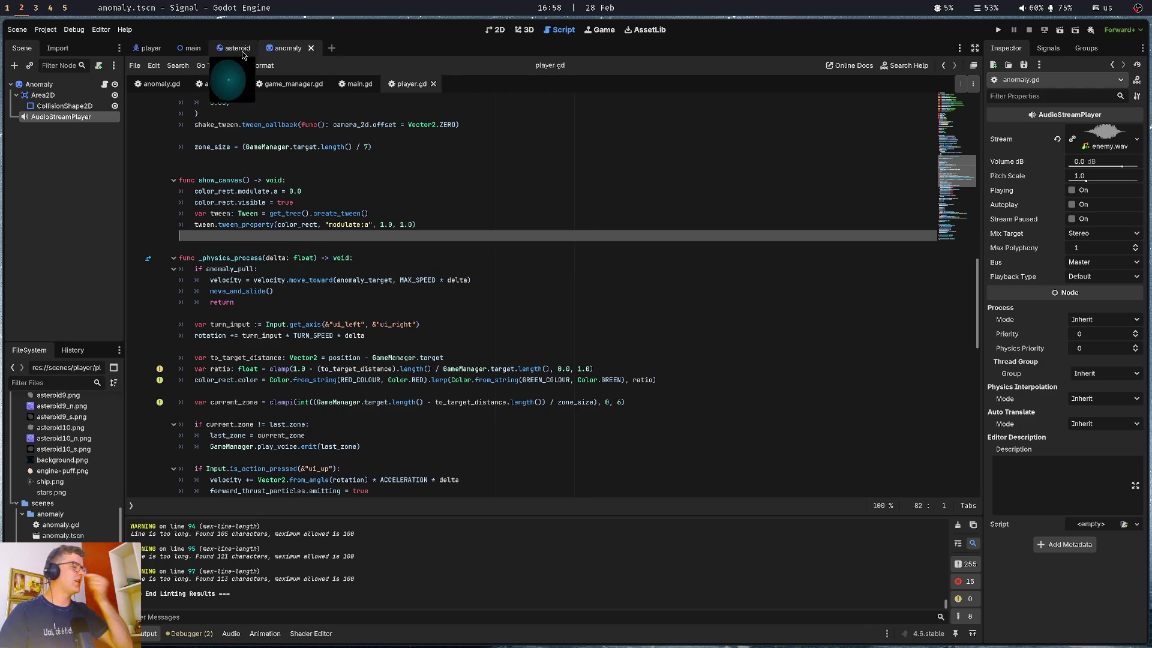
{"action": "left_click", "coordinate": [330, 247]}
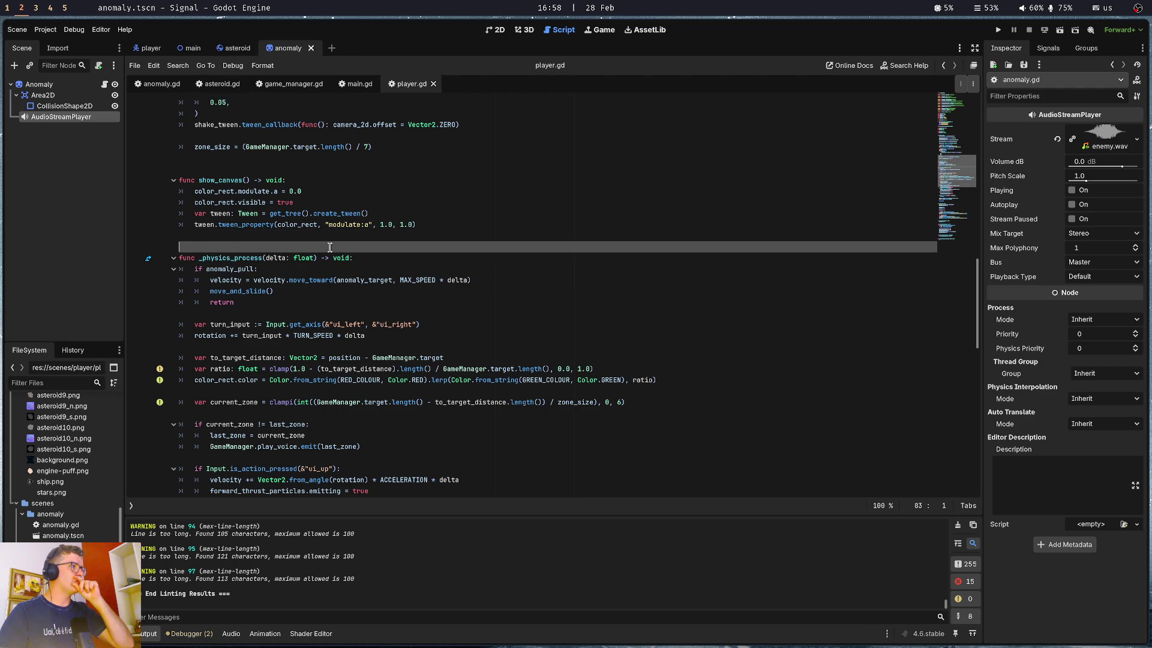
- Review player.gd's variable declarations and the _on_body_entered function in anomaly.gd
{"action": "scroll", "coordinate": [299, 290], "scroll_direction": "up", "scroll_amount": 10}
{"action": "scroll", "coordinate": [299, 291], "scroll_direction": "up", "scroll_amount": 5}
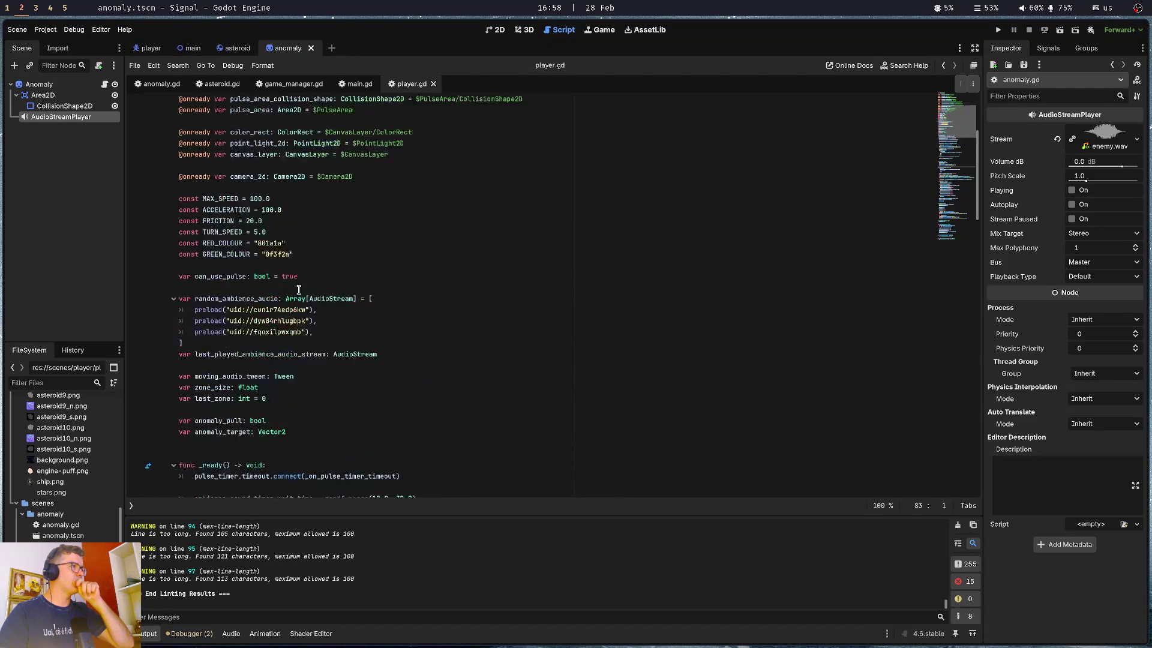
{"action": "scroll", "coordinate": [299, 290], "scroll_direction": "down", "scroll_amount": 4}
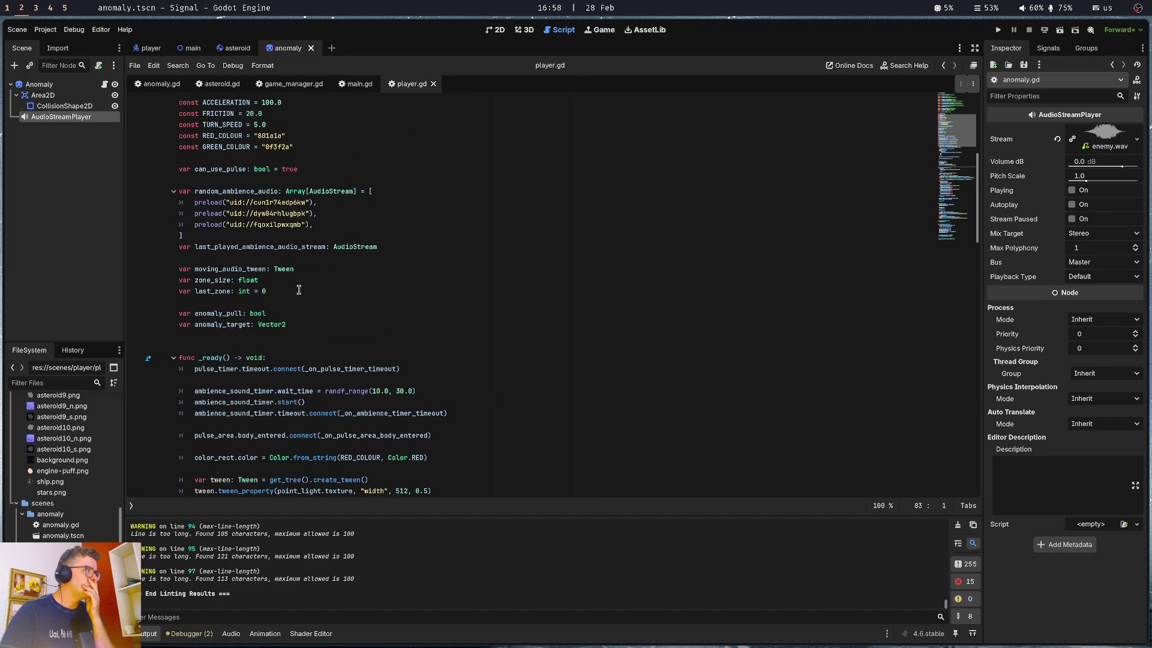
{"action": "left_click", "coordinate": [349, 159]}
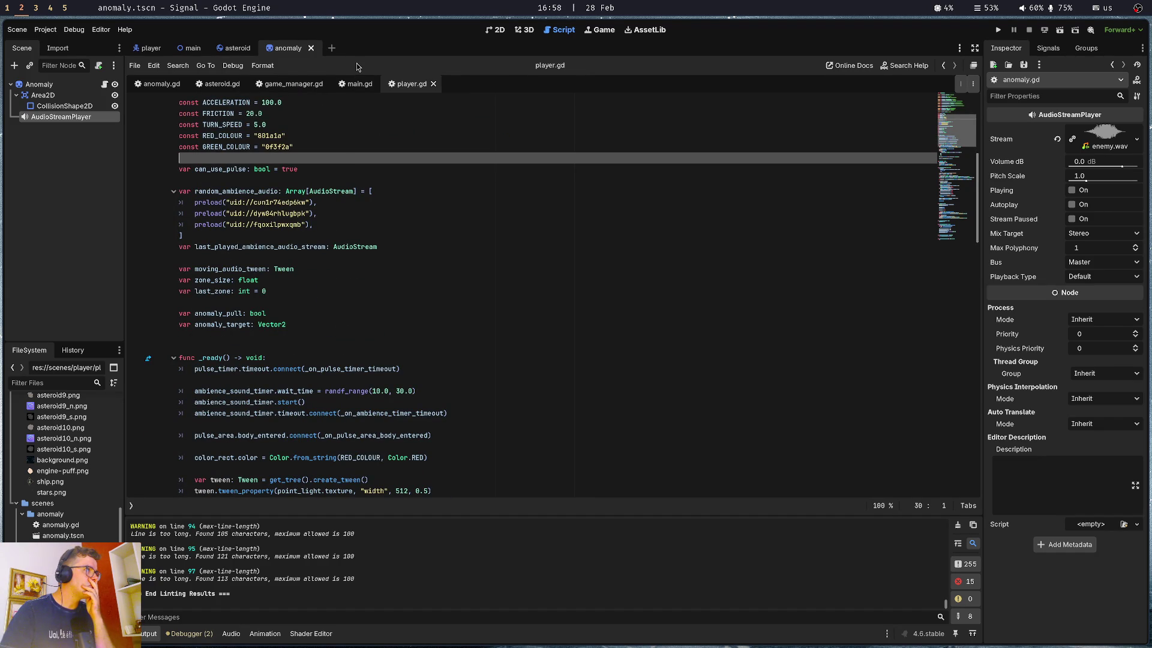
{"action": "mouse_move", "coordinate": [316, 324]}
{"action": "left_mouse_down"}
{"action": "mouse_move", "coordinate": [84, 323]}
{"action": "mouse_move", "coordinate": [88, 312]}
{"action": "left_mouse_up"}
{"action": "left_click", "coordinate": [330, 224]}
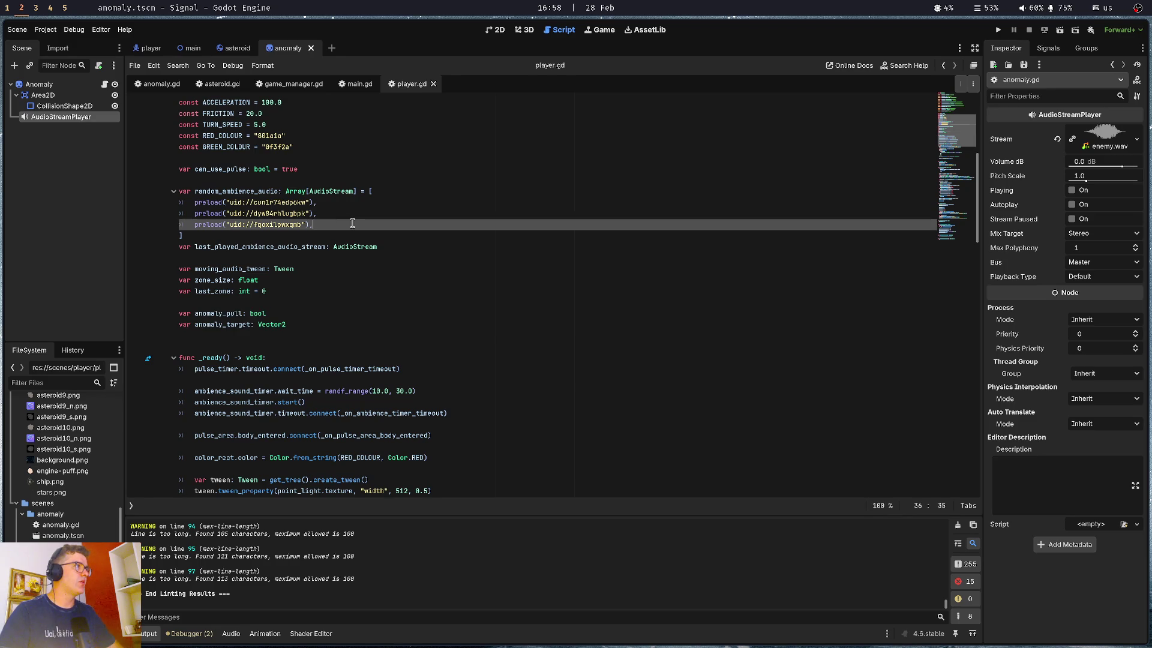
{"action": "left_click", "coordinate": [150, 86]}
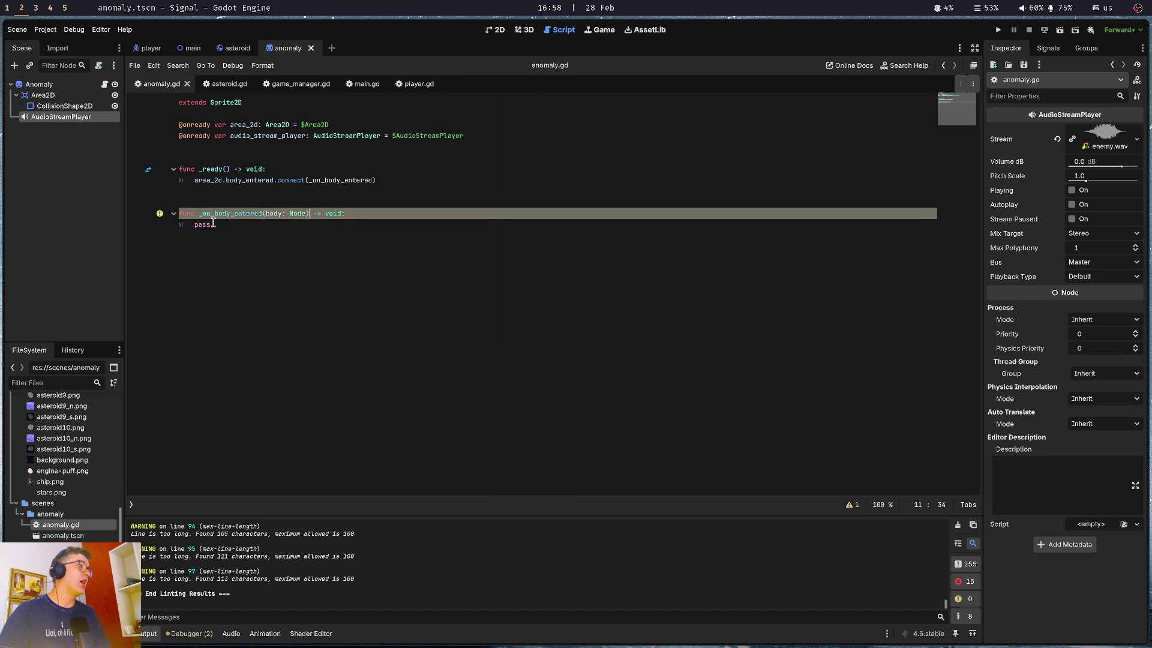
{"action": "left_click_drag", "start_coordinate": [221, 224], "coordinate": [44, 223]}
{"action": "key", "text": "Up"}
{"action": "key", "text": "Up"}
{"action": "key", "text": "Up"}
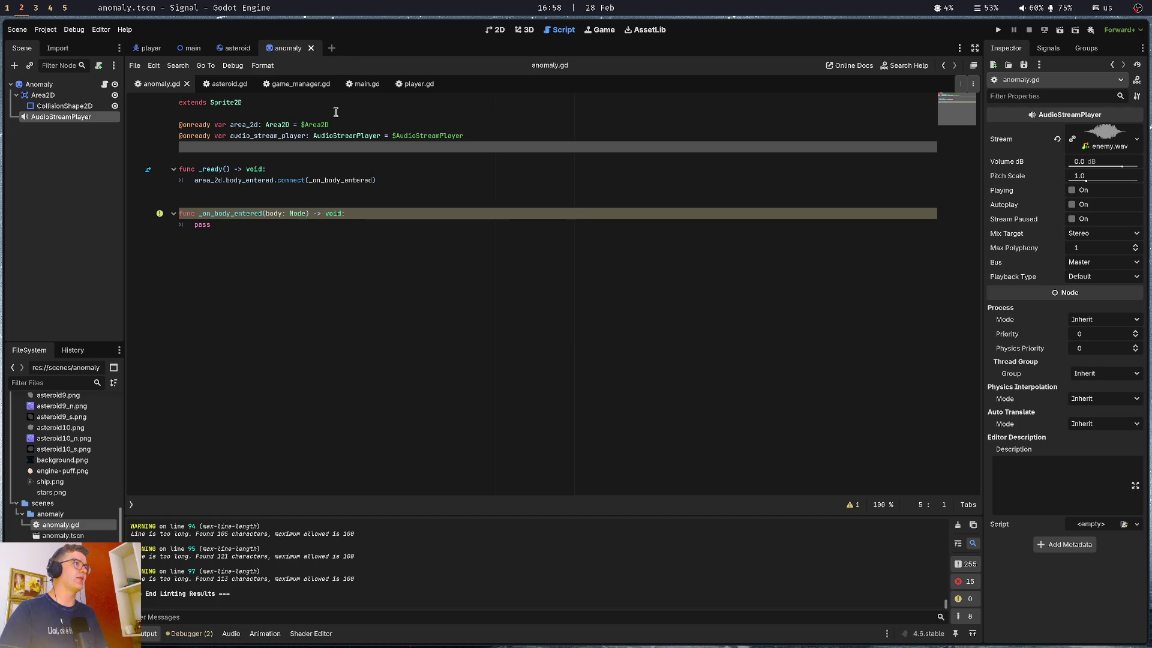
- In game_manager.gd, add blank lines below the last signal declaration
{"action": "left_click", "coordinate": [315, 84]}
{"action": "key", "text": "Up"}
{"action": "key", "text": "Down"}
{"action": "key", "text": "Up"}
{"action": "key", "text": "Up"}
{"action": "key", "text": "Up"}
{"action": "key", "text": "Down"}
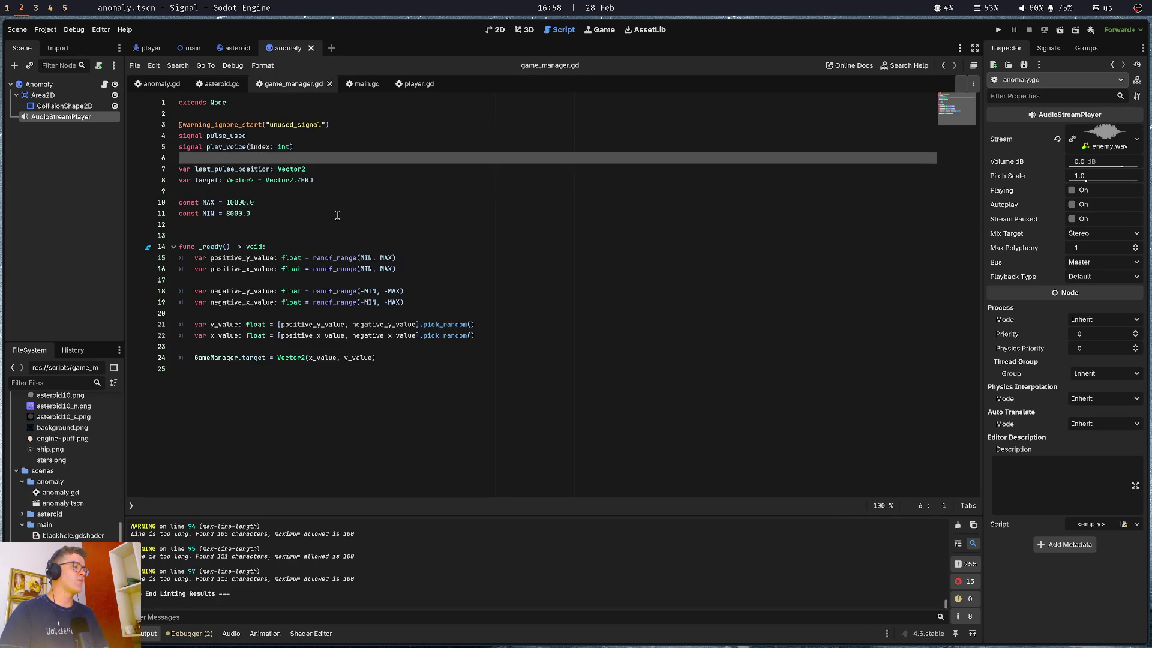
- Add an anomaly_reached signal with a Vector2 parameter to game_manager.gd and save
{"action": "key", "text": "Return"}
{"action": "key", "text": "Return"}
{"action": "key", "text": "Up"}
{"action": "type", "text": "gnal "}
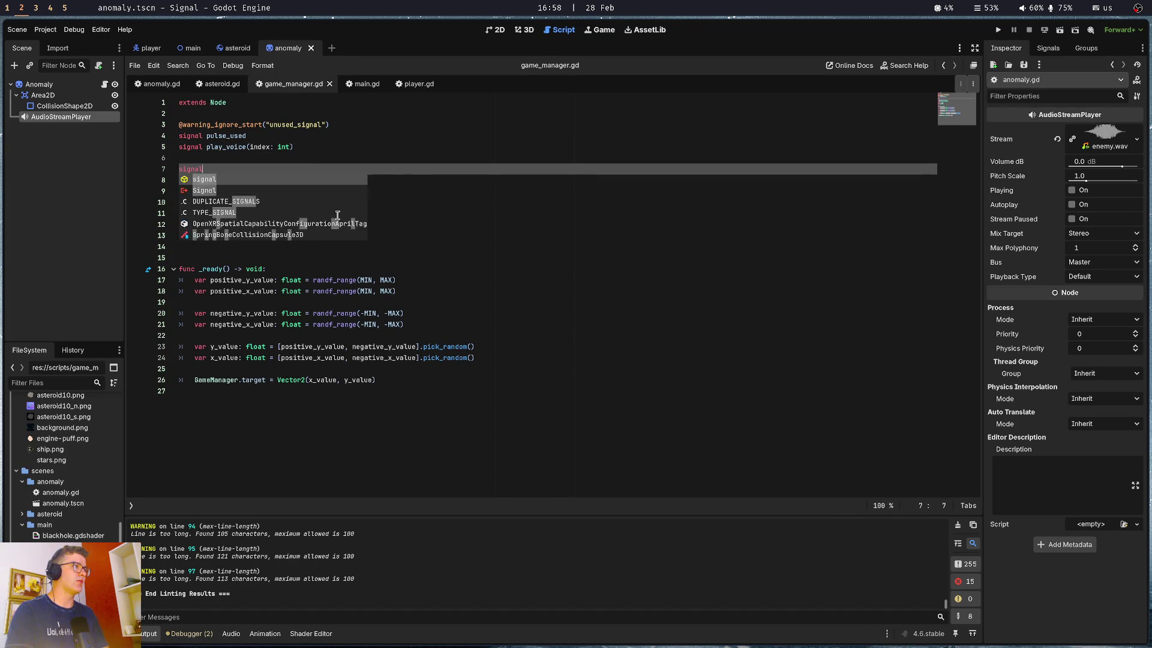
{"action": "type", "text": "anomaly_reached"}
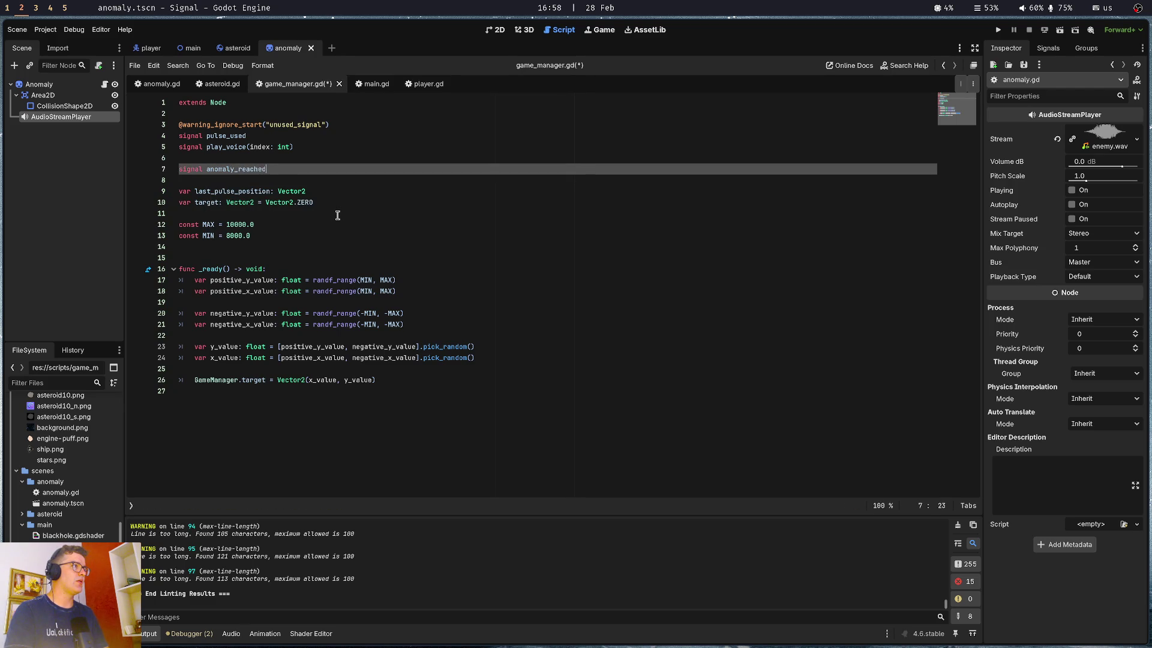
{"action": "key", "text": "Return"}
{"action": "key", "text": "BackSpace"}
{"action": "key", "text": "BackSpace"}
{"action": "key", "text": "BackSpace"}
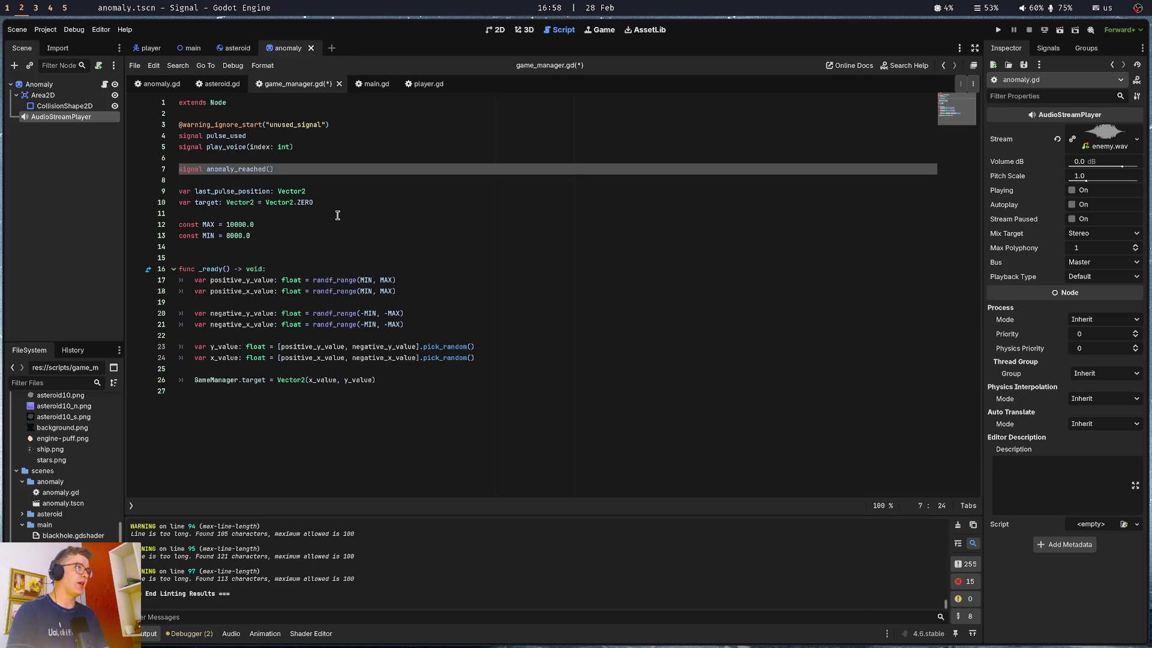
{"action": "type", "text": "tion: Vecto"}
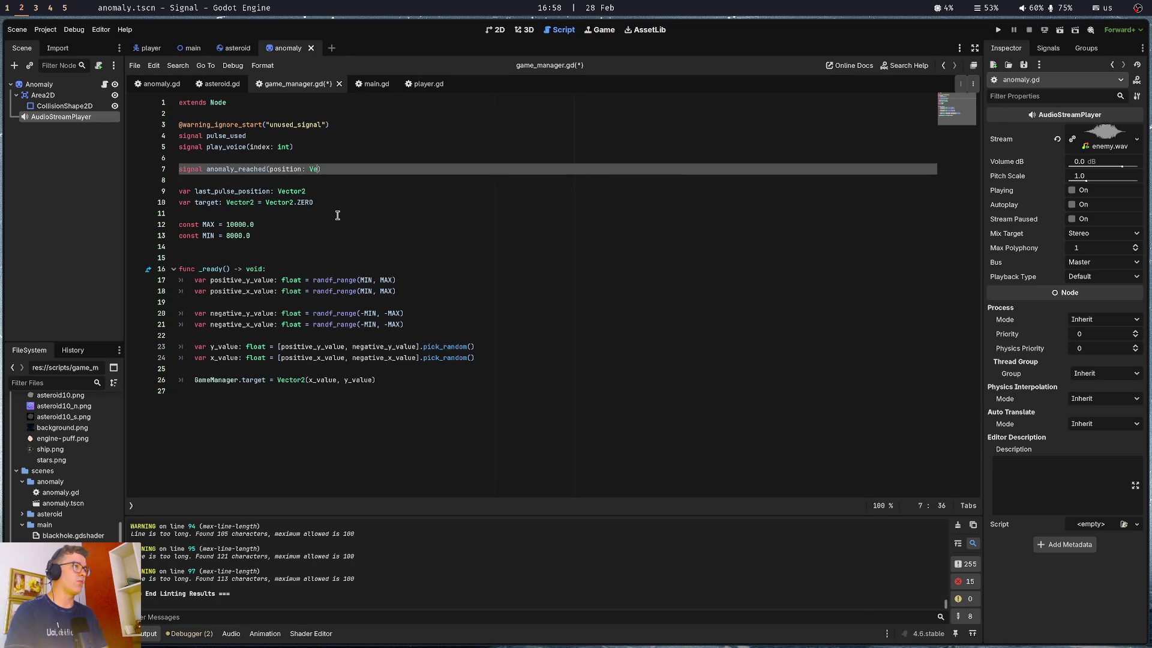
{"action": "type", "text": "r12"}
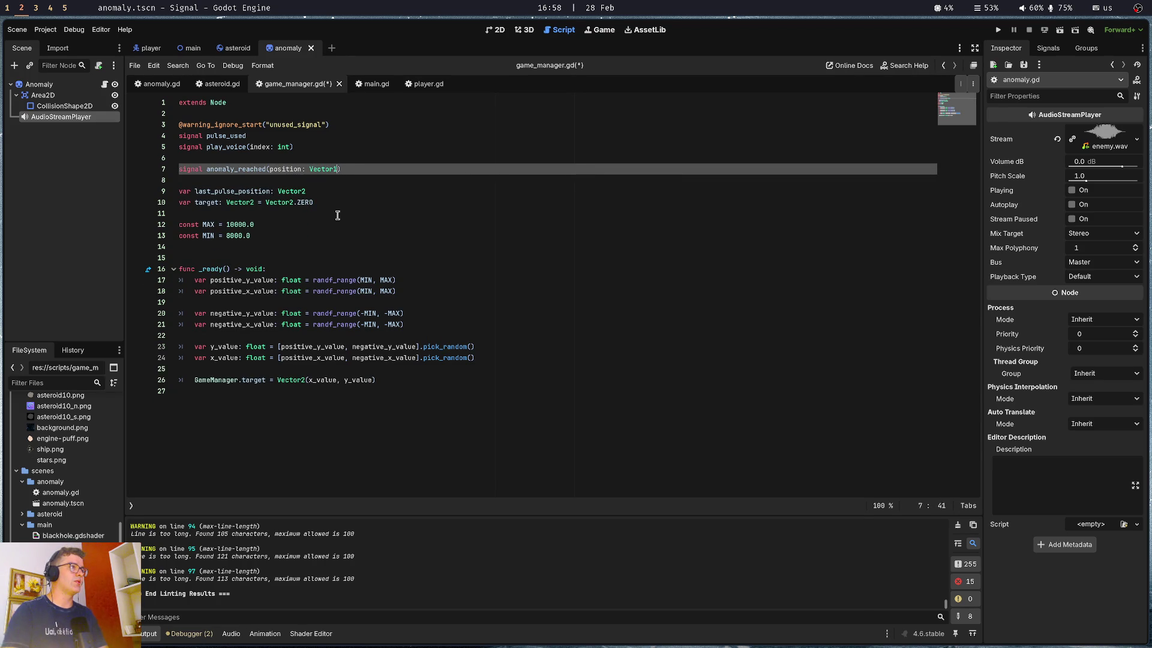
{"action": "key", "text": "ctrl+s"}
- Rename the signal parameter to target_position, save, and switch to anomaly.gd
{"action": "left_click", "coordinate": [249, 168]}
{"action": "left_click", "coordinate": [373, 171]}
{"action": "key", "text": "ctrl+s"}
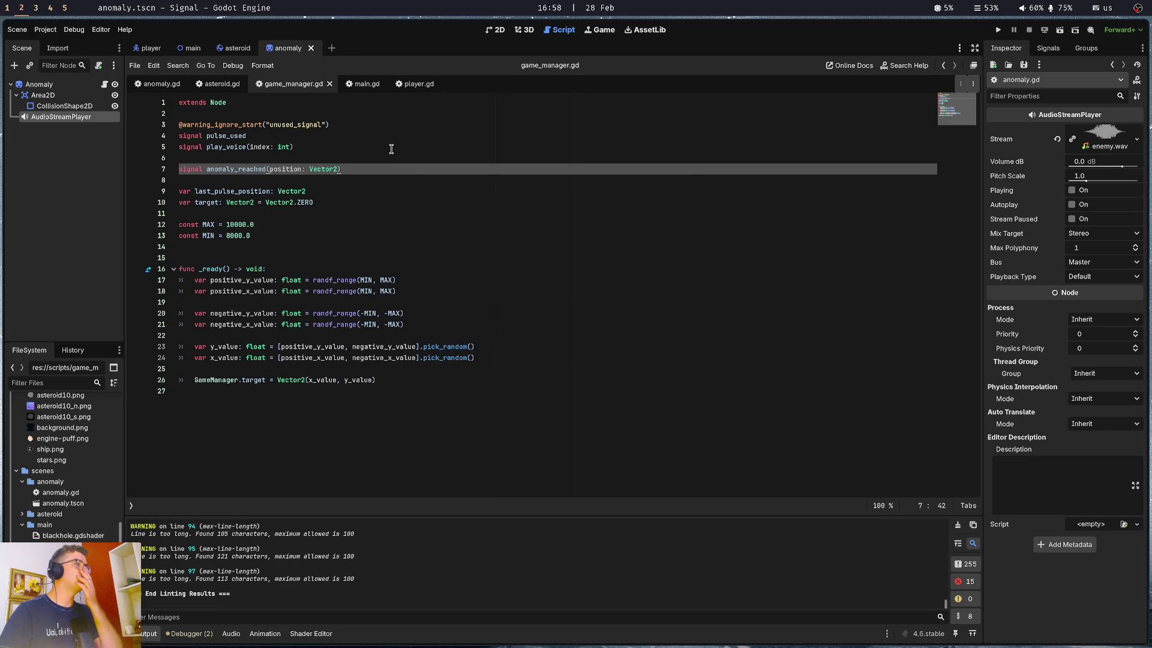
{"action": "left_click", "coordinate": [288, 170]}
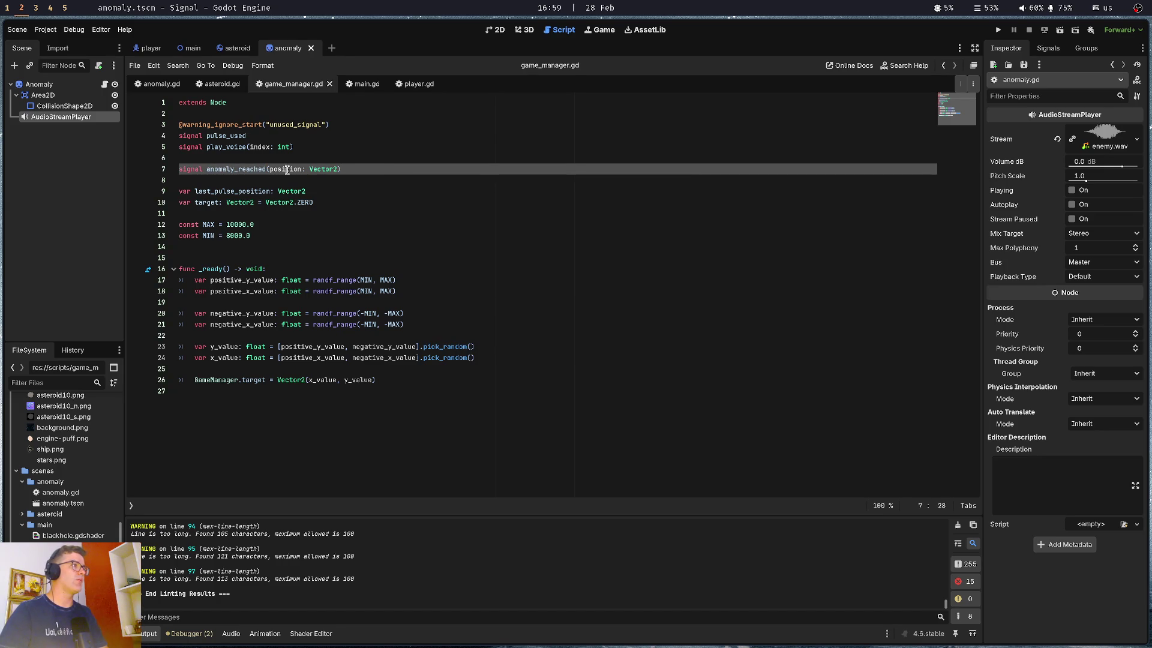
{"action": "type", "text": "target_"}
{"action": "key", "text": "ctrl+s"}
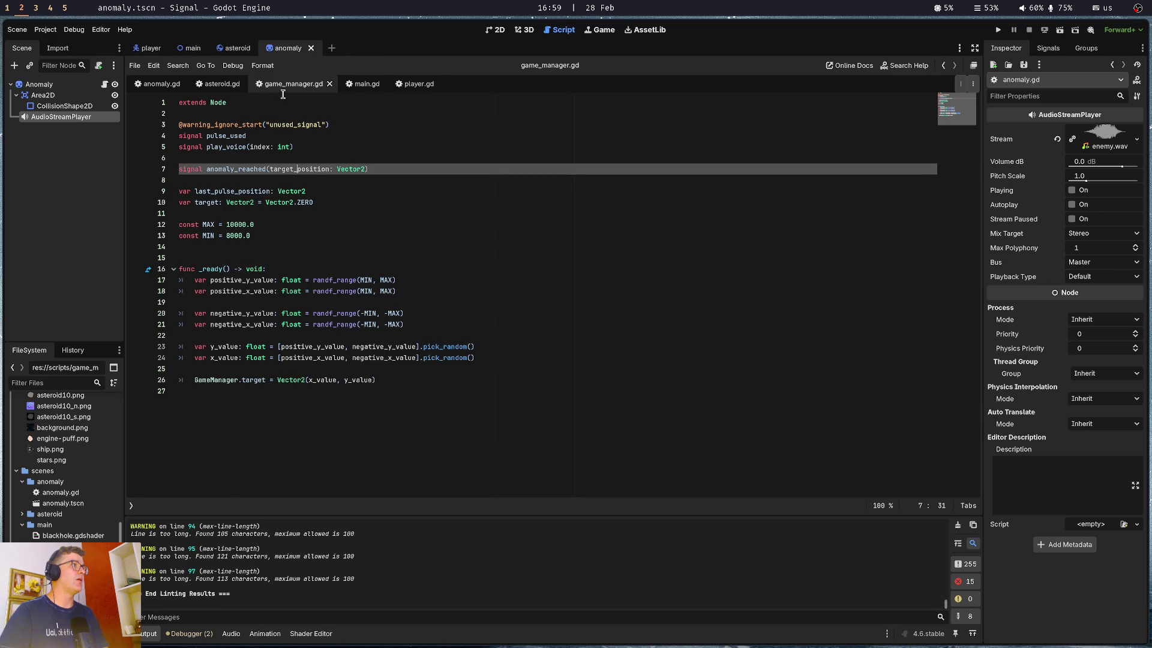
{"action": "left_click", "coordinate": [144, 85]}
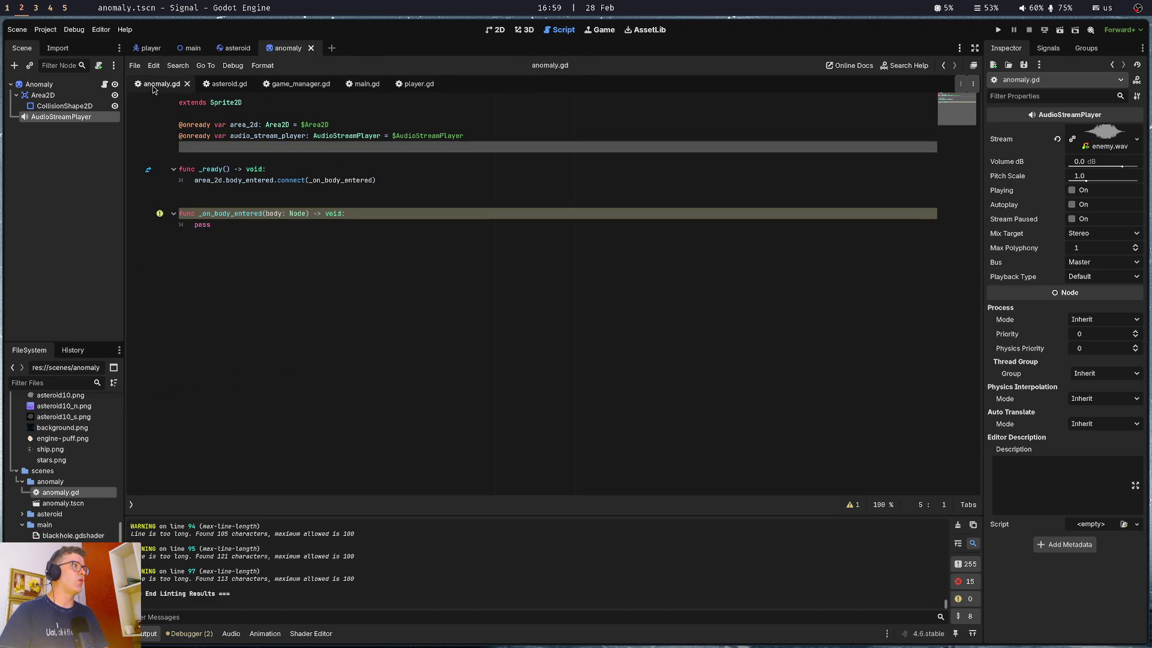
- Replace pass with GameManager.anomaly_reached.emit(global_position) and rename body to _body
{"action": "left_click", "coordinate": [230, 228]}
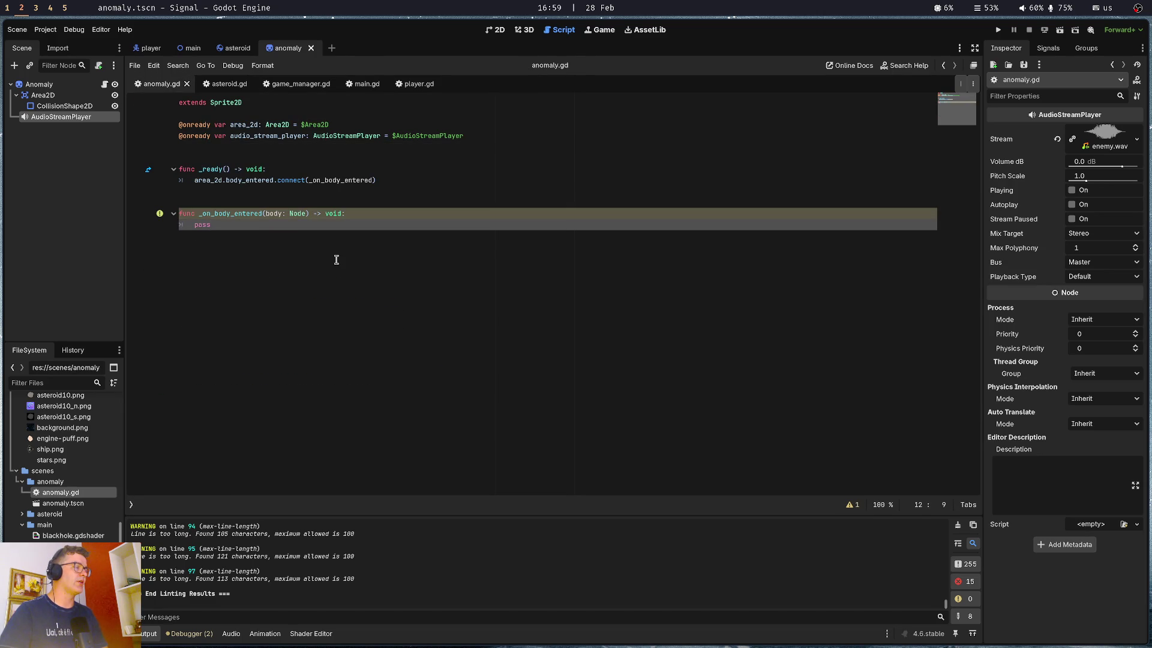
{"action": "type", "text": "e"}
{"action": "key", "text": "Return"}
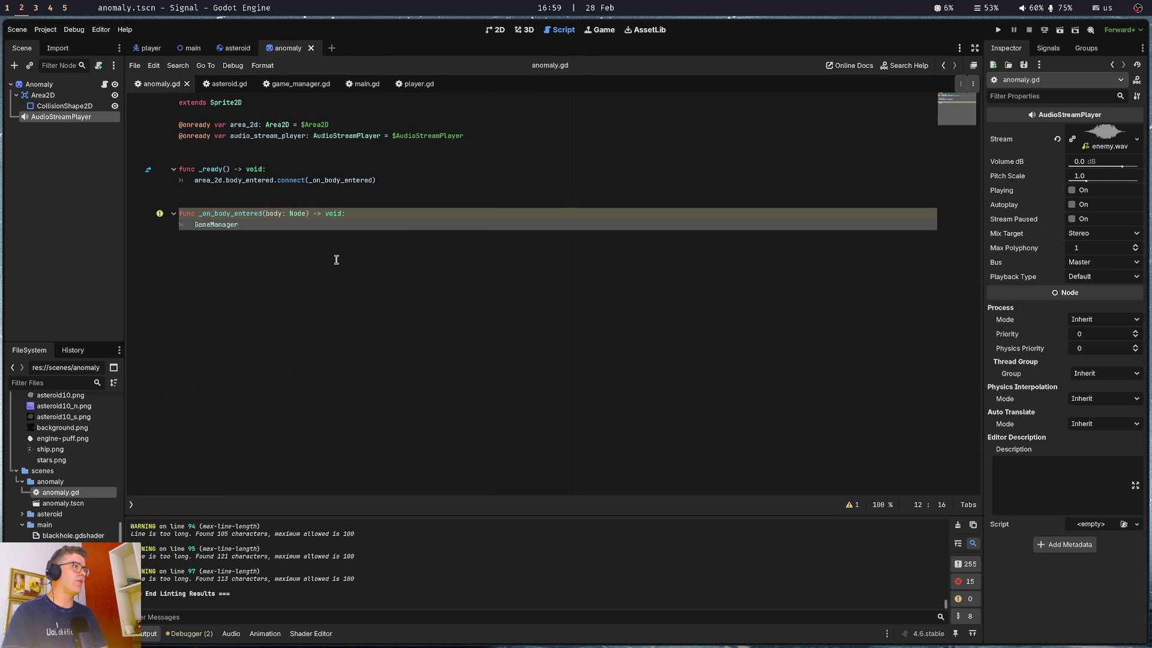
{"action": "type", "text": "."}
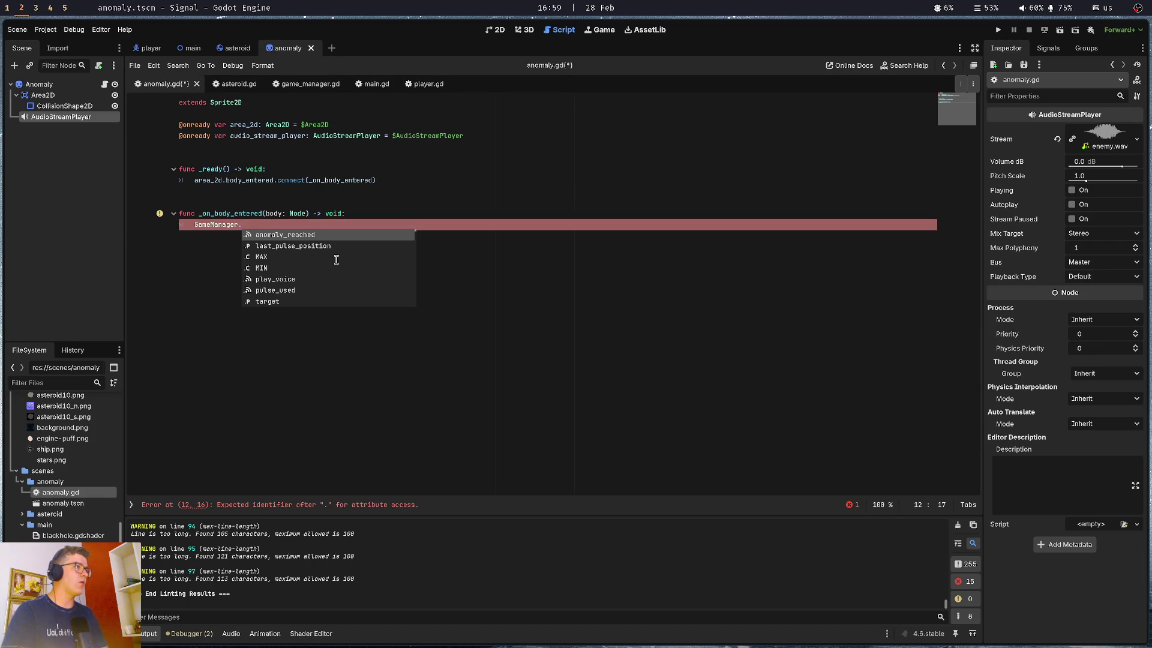
{"action": "key", "text": "Return"}
{"action": "type", "text": "."}
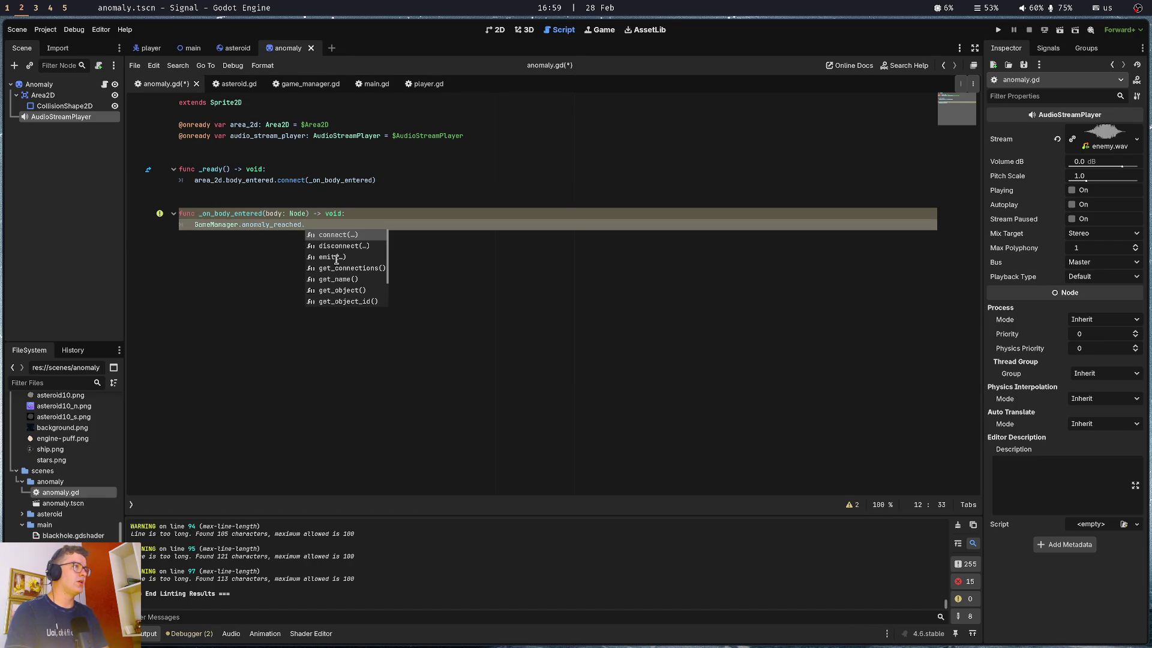
{"action": "type", "text": "em"}
{"action": "key", "text": "Return"}
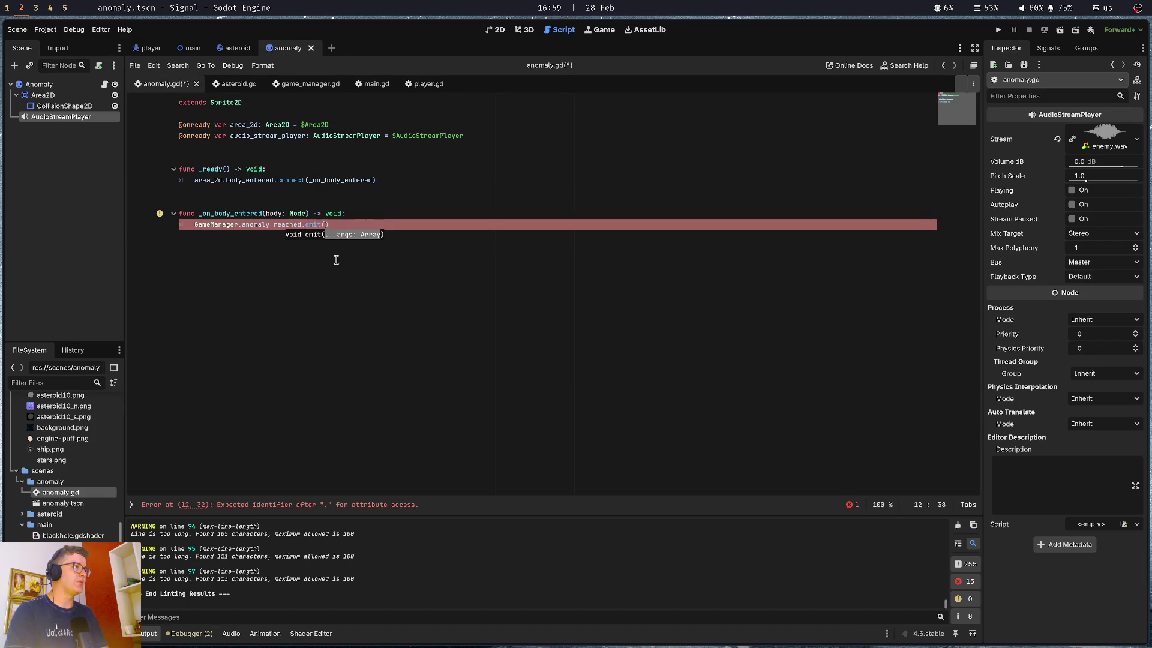
{"action": "key", "text": "BackSpace"}
{"action": "key", "text": "BackSpace"}
{"action": "key", "text": "BackSpace"}
{"action": "type", "text": "g"}
{"action": "key", "text": "Return"}
{"action": "key", "text": "ctrl+s"}
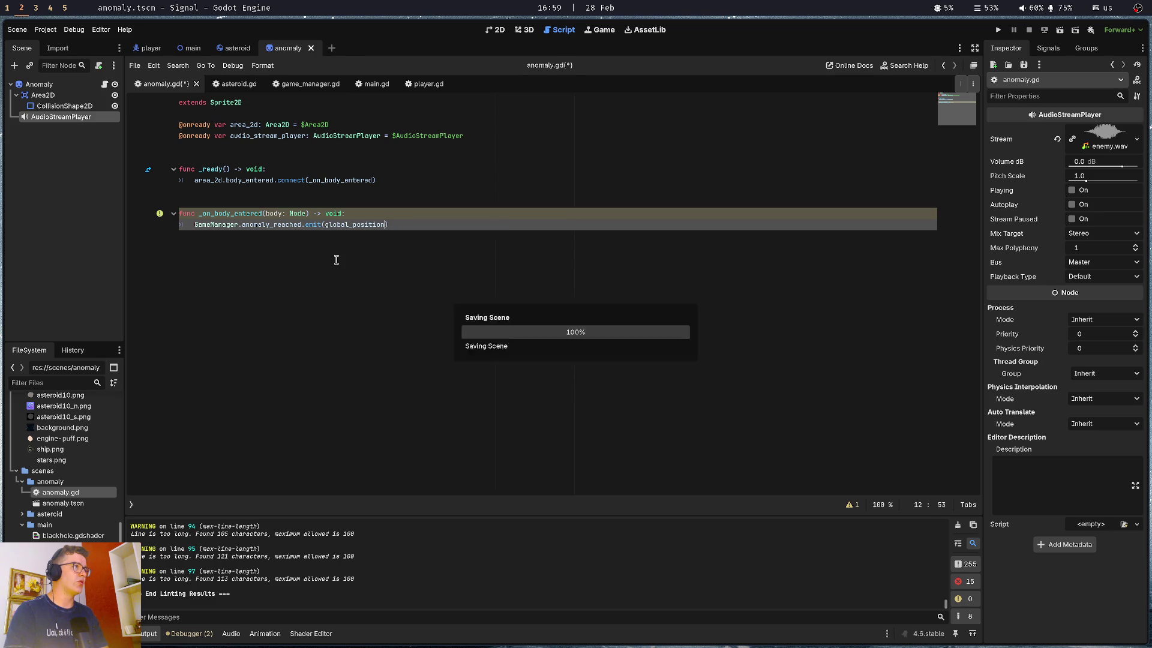
{"action": "key", "text": "Up"}
{"action": "type", "text": "_"}
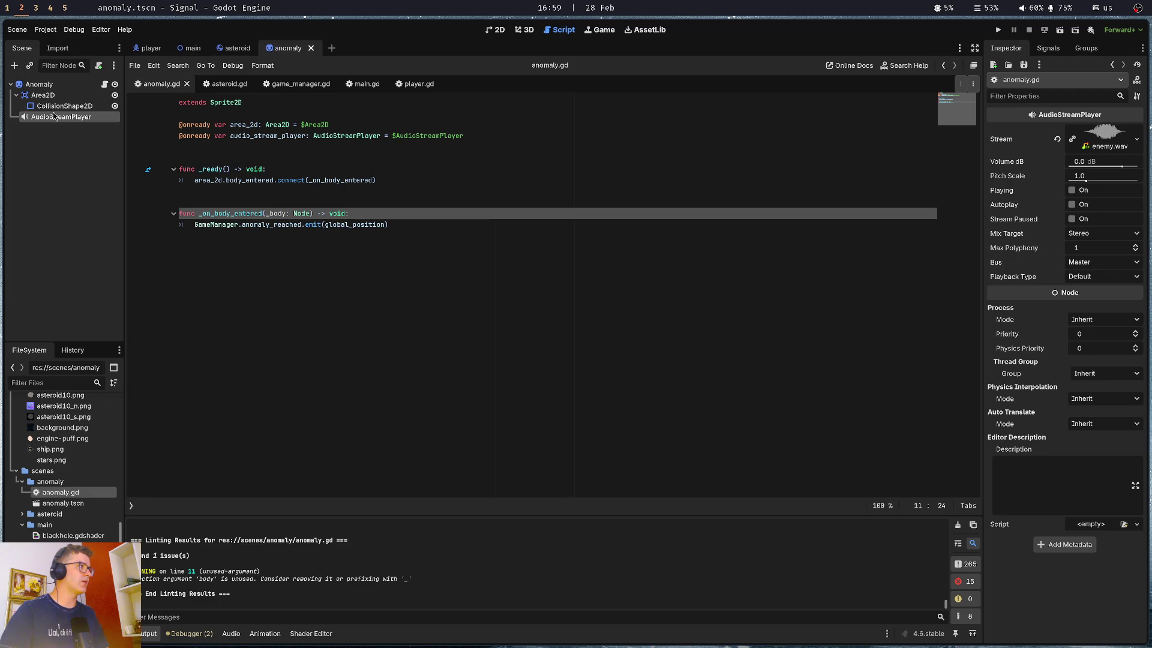
- Put the Area2D on collision layer 2 and mask 2, save the scene, and review the emit line
{"action": "left_click", "coordinate": [43, 94]}
{"action": "left_click", "coordinate": [1011, 391]}
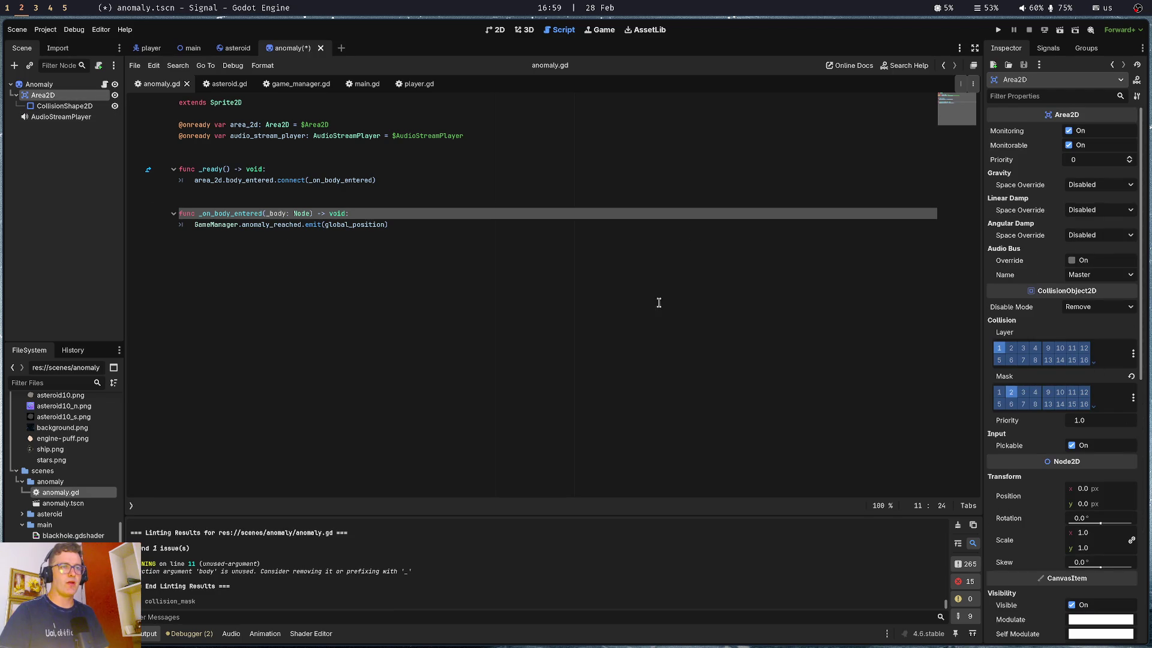
{"action": "left_click", "coordinate": [1010, 348]}
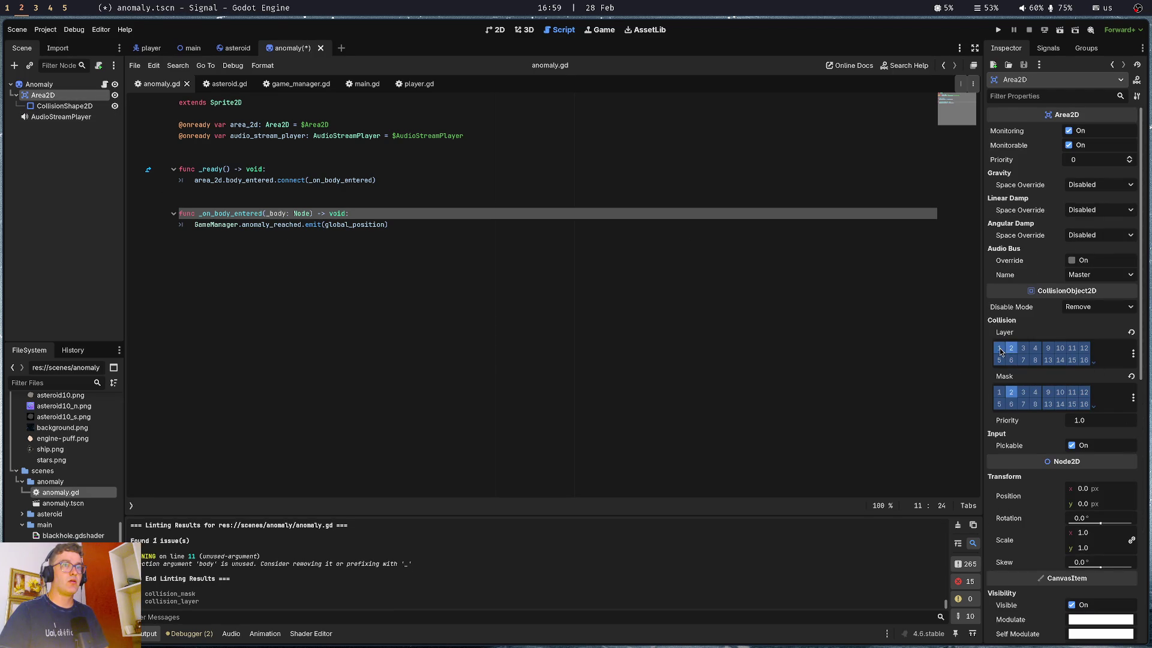
{"action": "key", "text": "ctrl+s"}
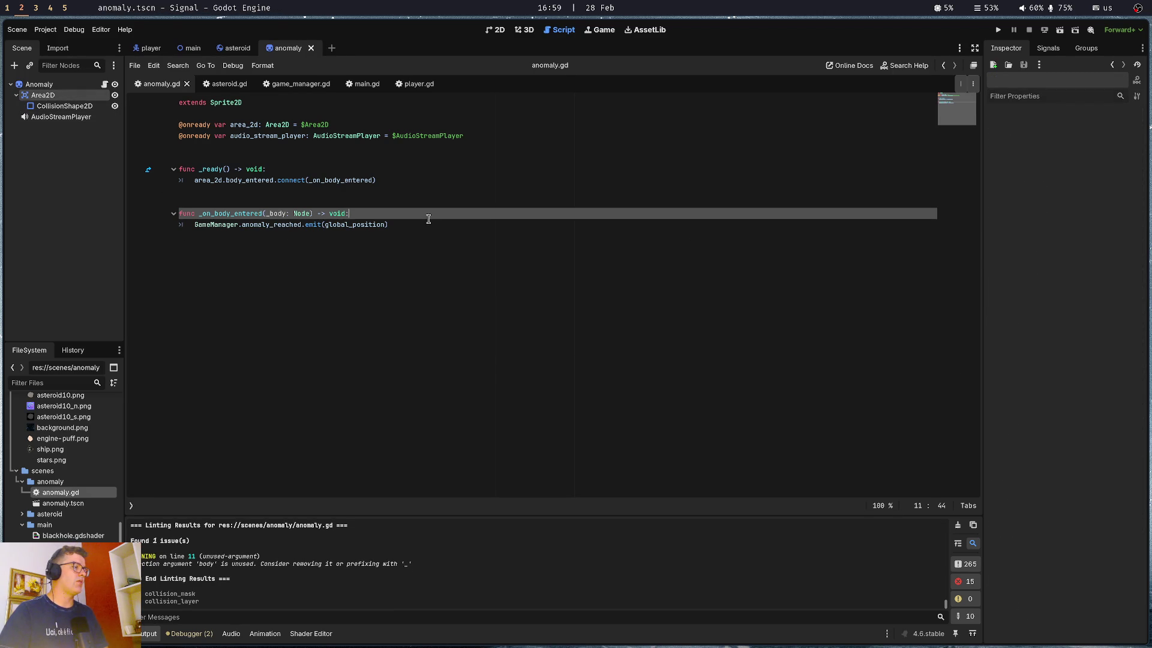
{"action": "triple_click", "coordinate": [437, 223]}
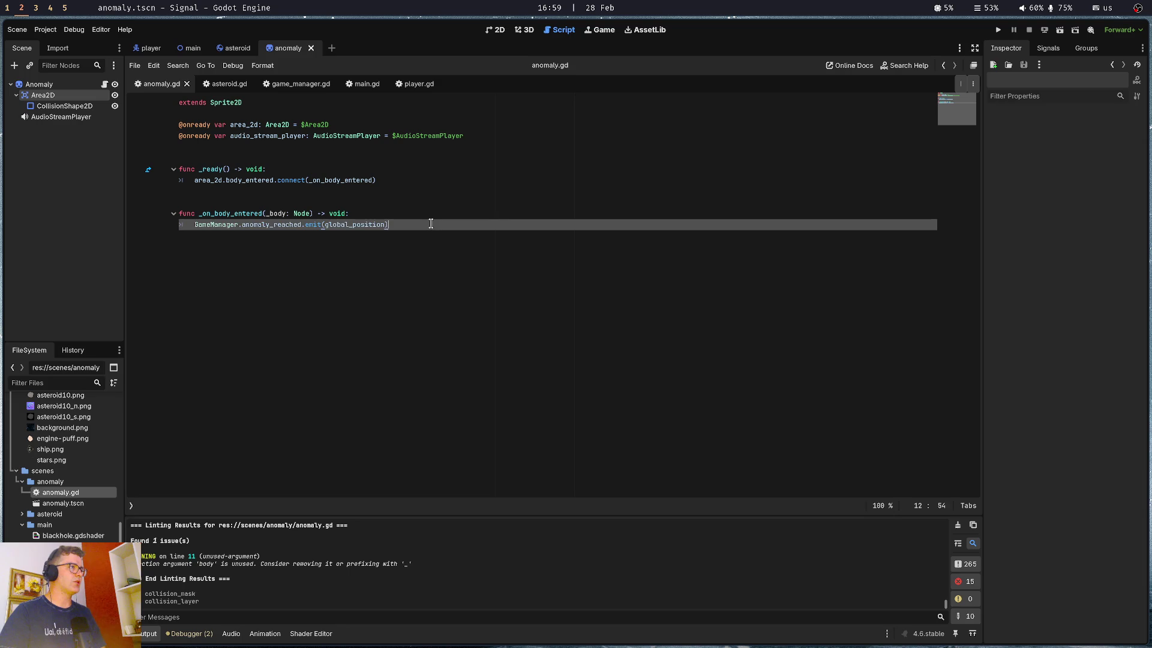
{"action": "left_click_drag", "start_coordinate": [430, 224], "coordinate": [195, 226]}
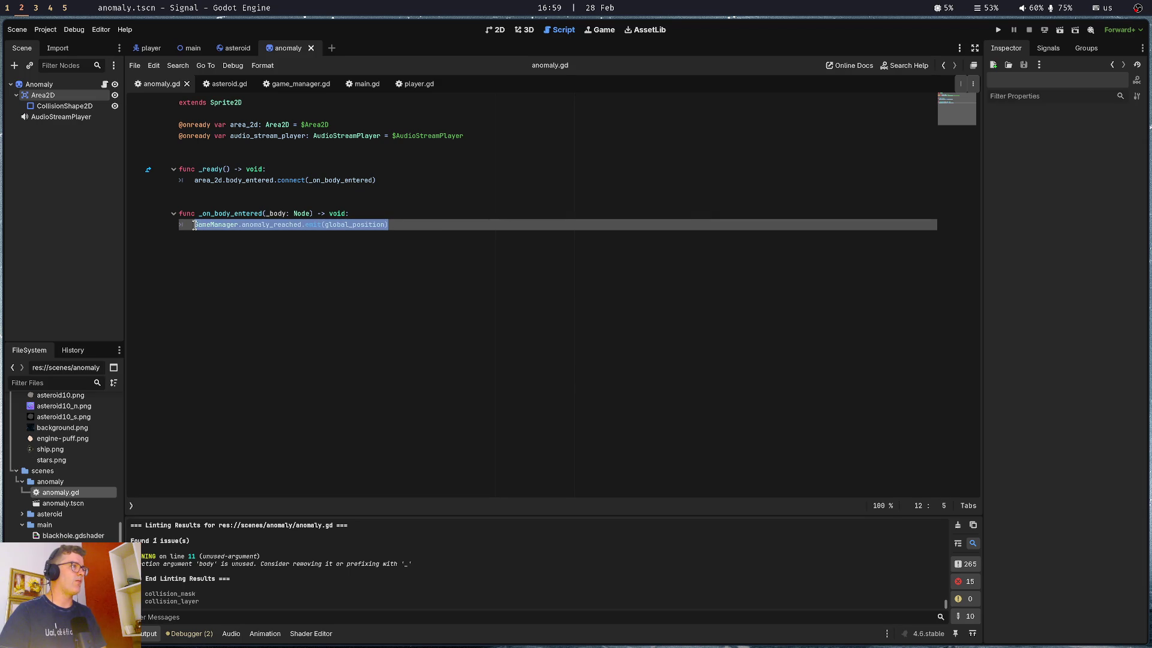
{"action": "left_click", "coordinate": [276, 192]}
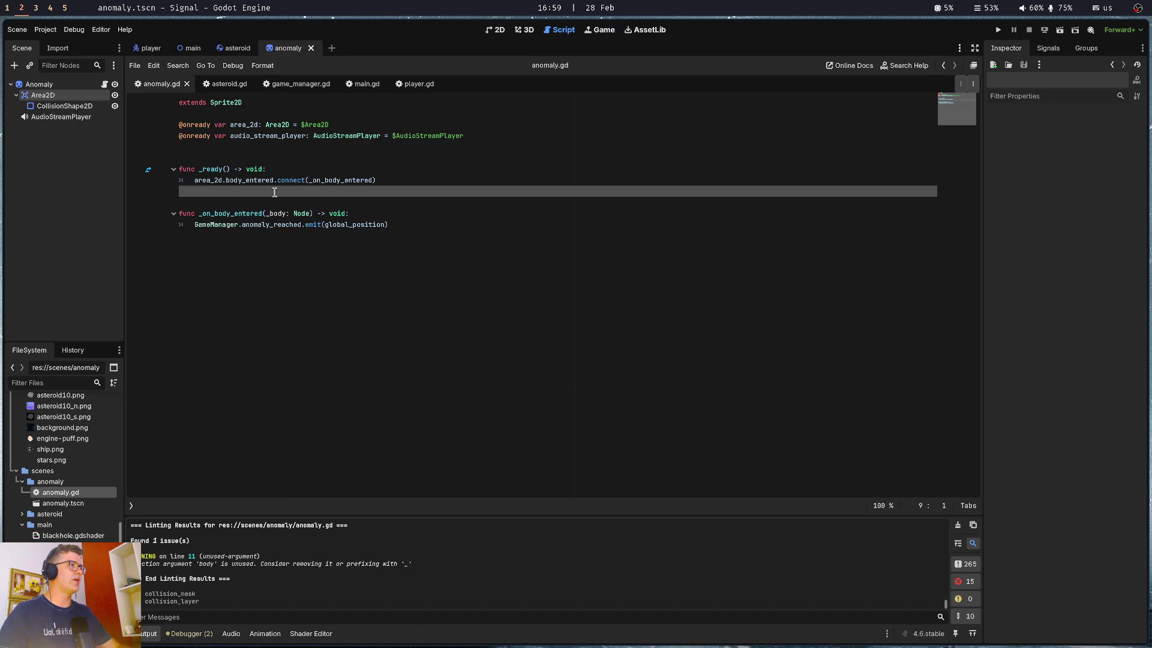
- In player.gd, highlight the anomaly_pull and anomaly_target variable declarations
{"action": "left_click", "coordinate": [423, 85]}
{"action": "left_click", "coordinate": [302, 303]}
{"action": "left_click_drag", "start_coordinate": [303, 320], "coordinate": [129, 313]}
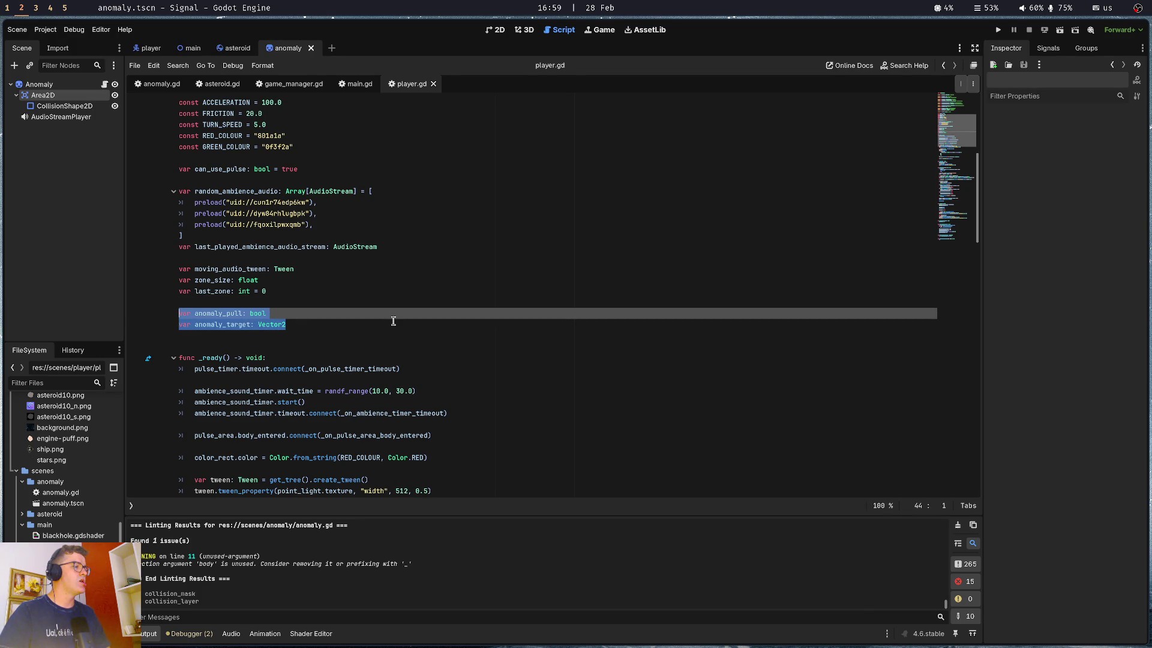
{"action": "scroll", "coordinate": [332, 325], "scroll_direction": "down", "scroll_amount": 4}
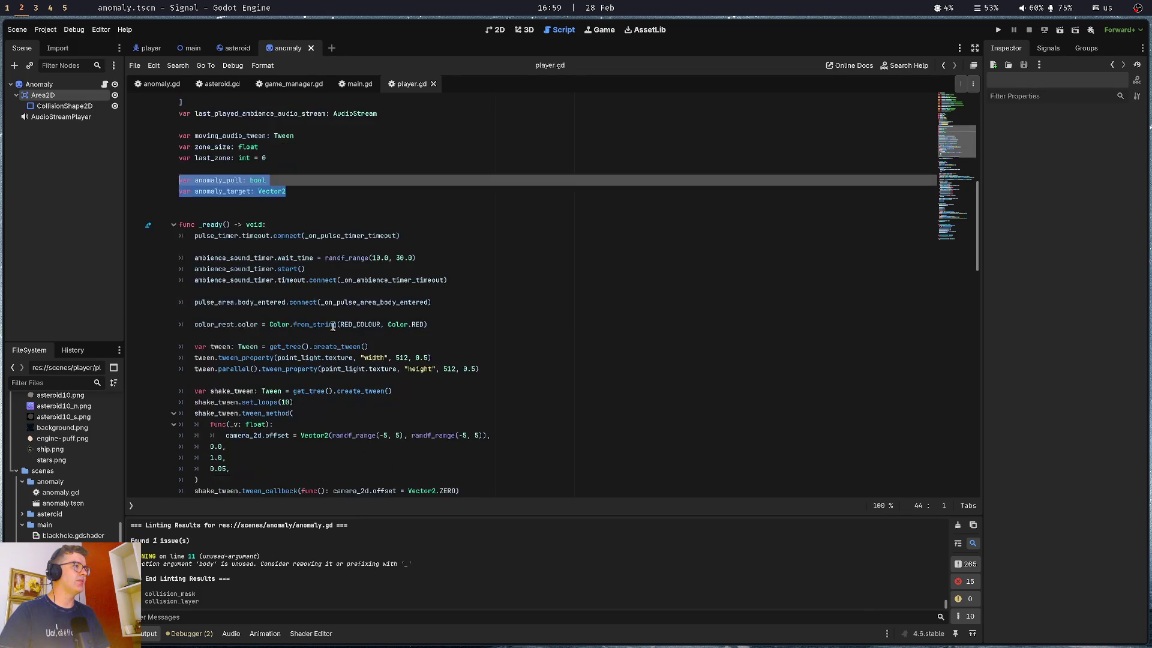
{"action": "left_click", "coordinate": [327, 253]}
{"action": "mouse_move", "coordinate": [276, 171]}
{"action": "left_mouse_down"}
{"action": "mouse_move", "coordinate": [316, 175]}
{"action": "mouse_move", "coordinate": [323, 199]}
{"action": "left_mouse_up"}
- Look over the pull logic in _physics_process and clear a stray indent in _ready
{"action": "scroll", "coordinate": [323, 199], "scroll_direction": "down", "scroll_amount": 8}
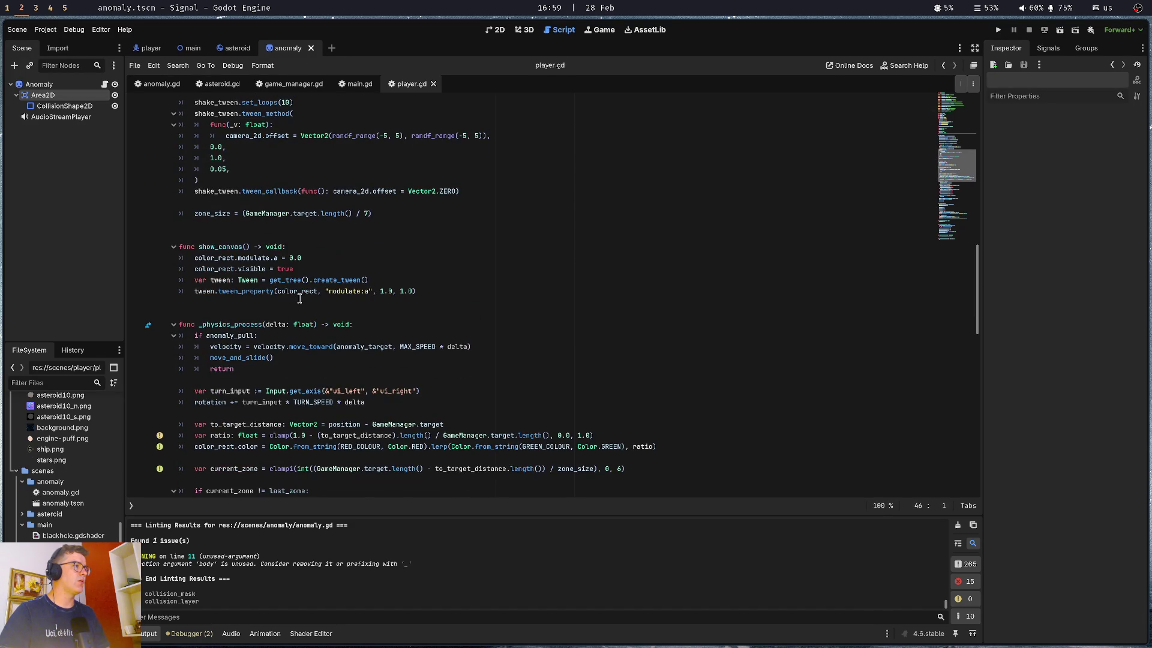
{"action": "scroll", "coordinate": [272, 350], "scroll_direction": "up", "scroll_amount": 11}
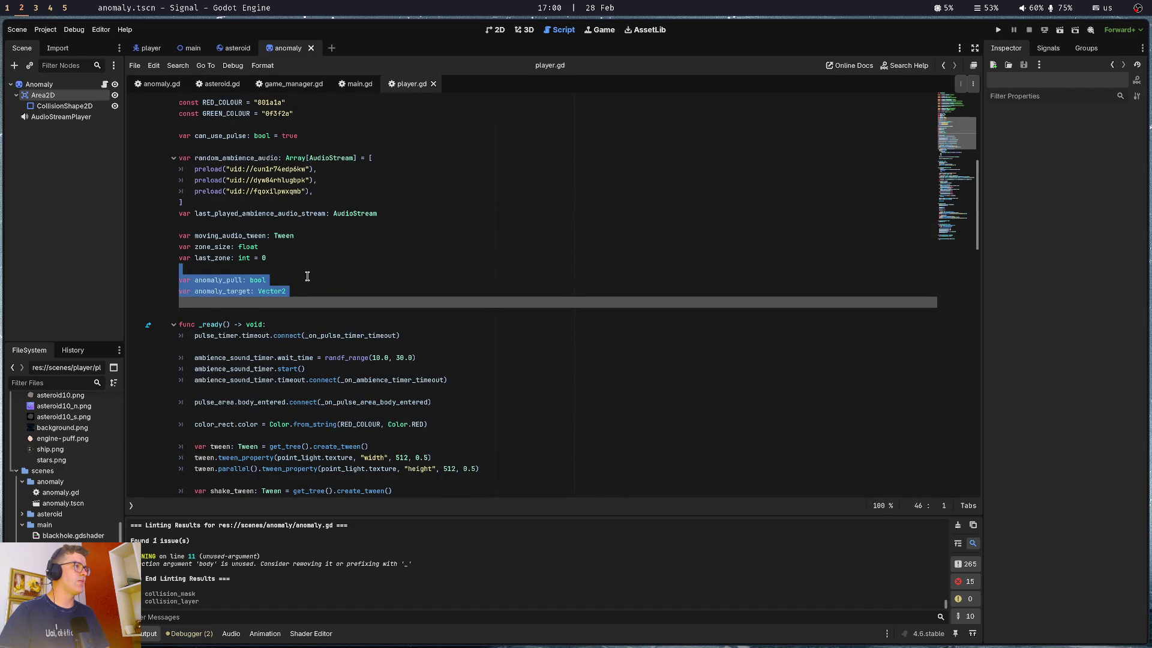
{"action": "left_click", "coordinate": [311, 267]}
{"action": "left_click_drag", "start_coordinate": [312, 268], "coordinate": [319, 290]}
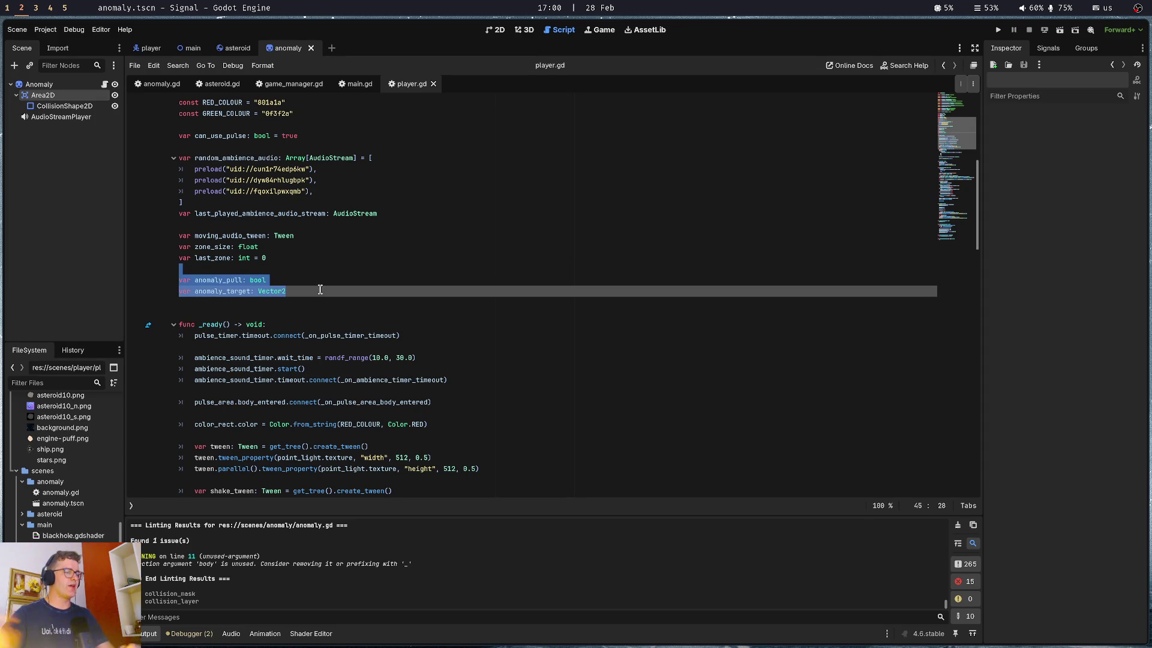
{"action": "left_click", "coordinate": [320, 290]}
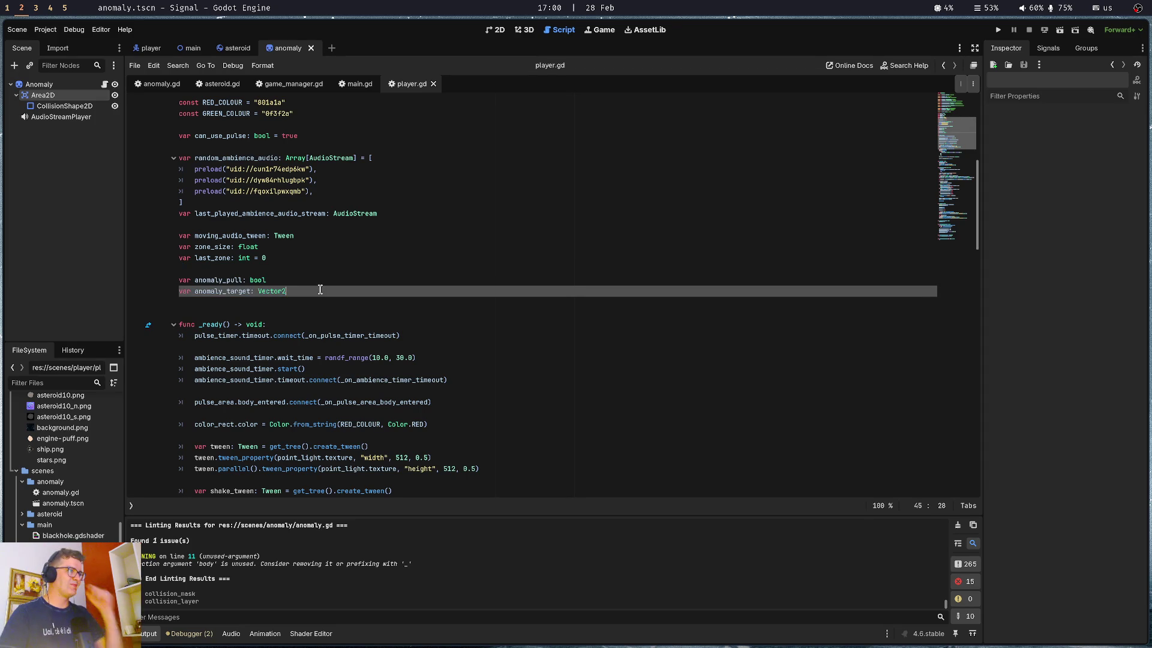
{"action": "left_click", "coordinate": [459, 347]}
{"action": "key", "text": "BackSpace"}
{"action": "key", "text": "Down"}
{"action": "key", "text": "Down"}
{"action": "key", "text": "Down"}
{"action": "key", "text": "Down"}
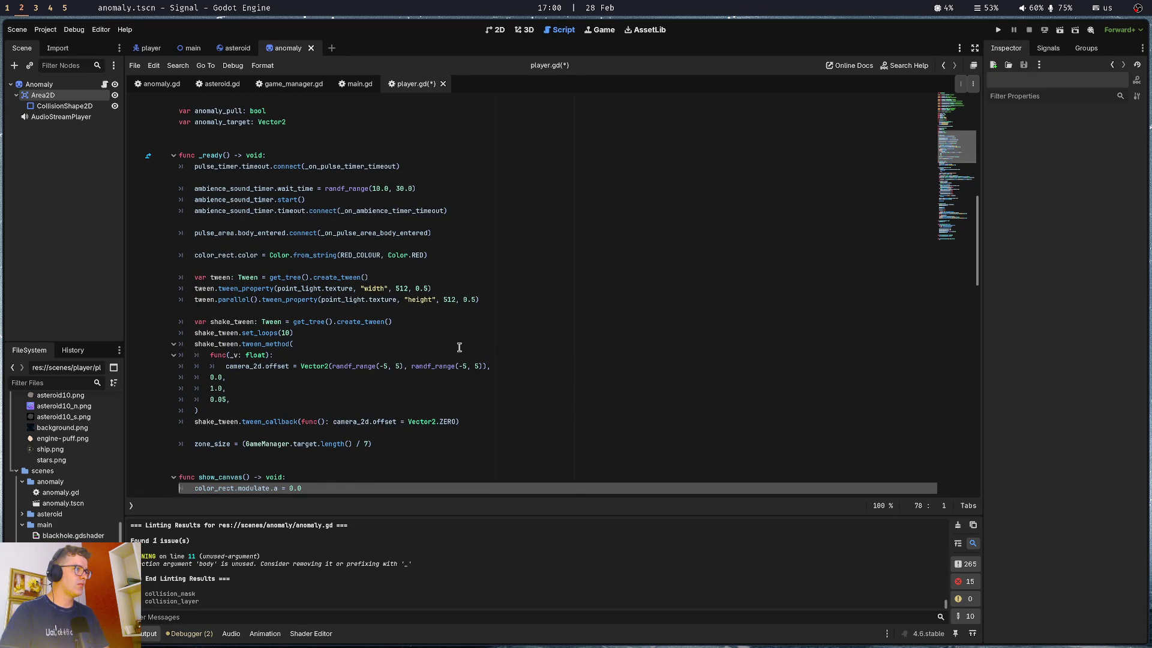
{"action": "left_click", "coordinate": [331, 156]}
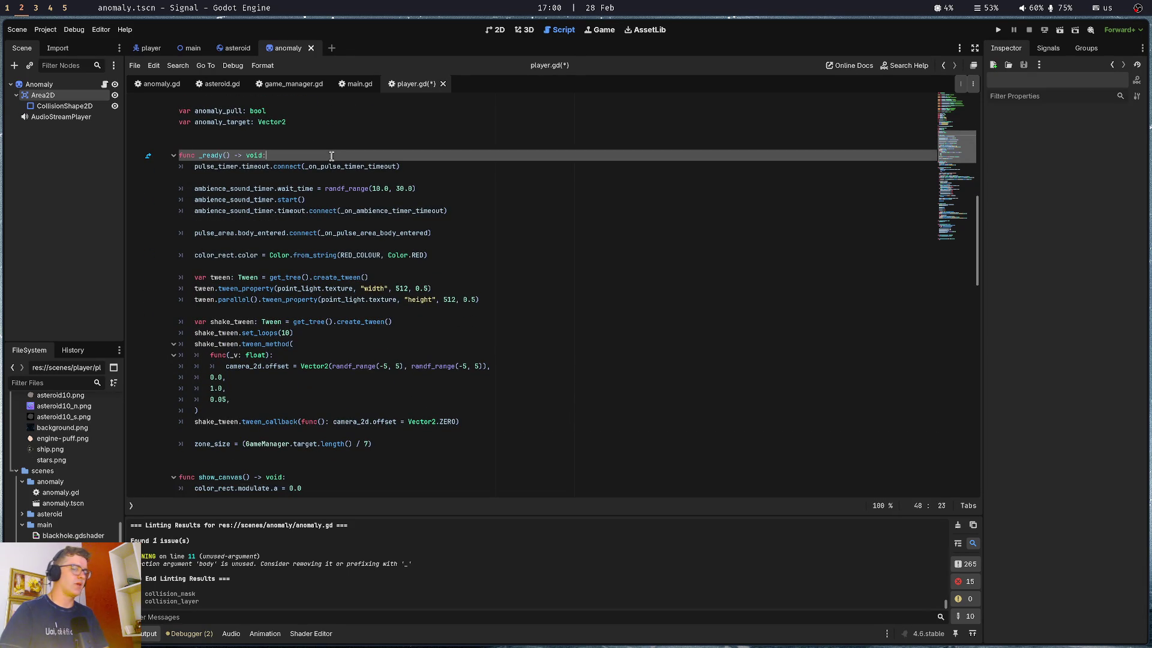
- In _ready, connect GameManager.anomaly_reached to _on_anomaly_reached
{"action": "key", "text": "Return"}
{"action": "type", "text": "eManager."}
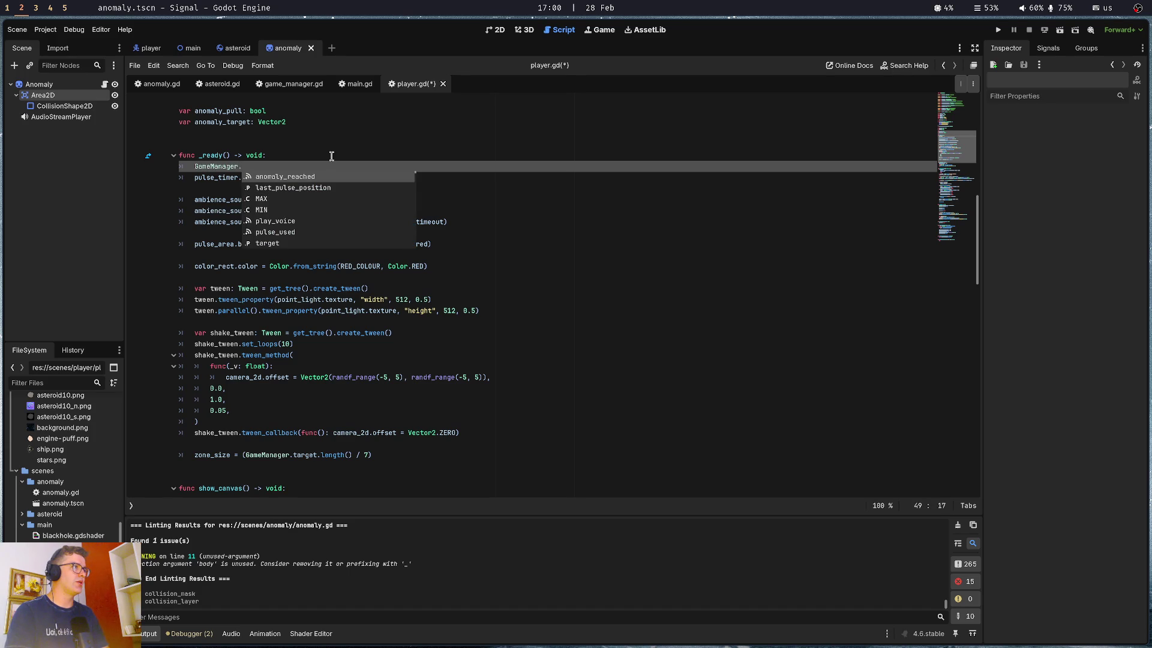
{"action": "key", "text": "Return"}
{"action": "type", "text": ".conne"}
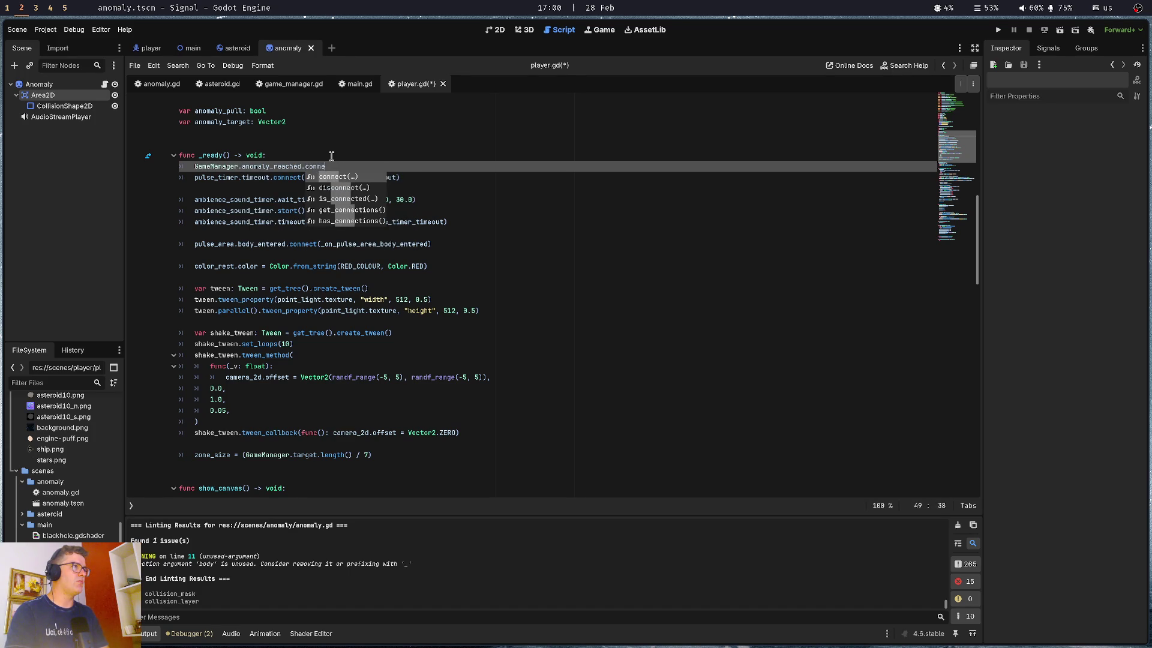
{"action": "key", "text": "Return"}
{"action": "type", "text": "_on_ano"}
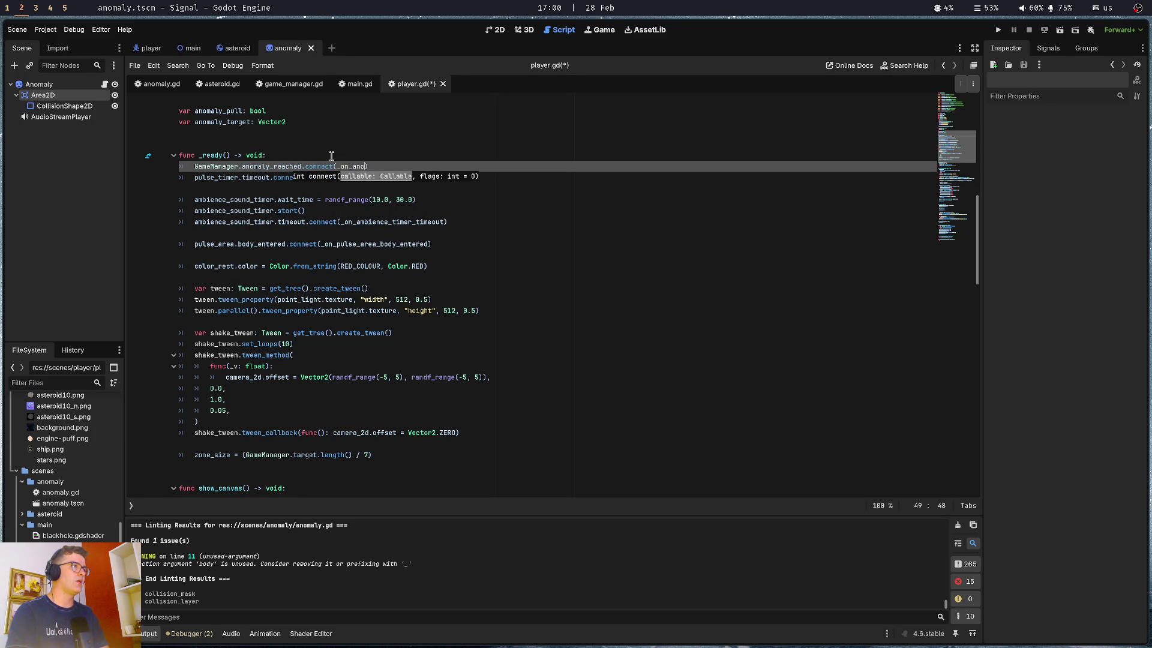
{"action": "key", "text": "ctrl+shift+Left"}
{"action": "key", "text": "ctrl+c"}
{"action": "key", "text": "ctrl+s"}
- Add a func _on_anomaly_reached(target_position: Vector2) header above show_canvas
{"action": "scroll", "coordinate": [162, 354], "scroll_direction": "down", "scroll_amount": 8}
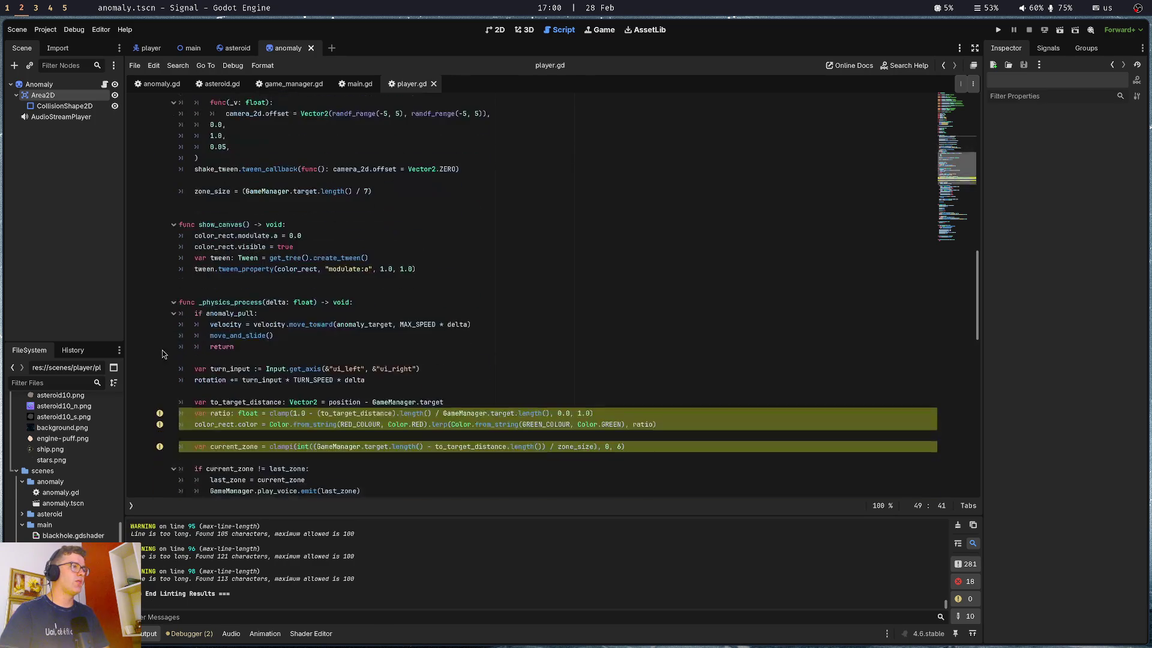
{"action": "left_click", "coordinate": [238, 211]}
{"action": "key", "text": "Return"}
{"action": "key", "text": "Return"}
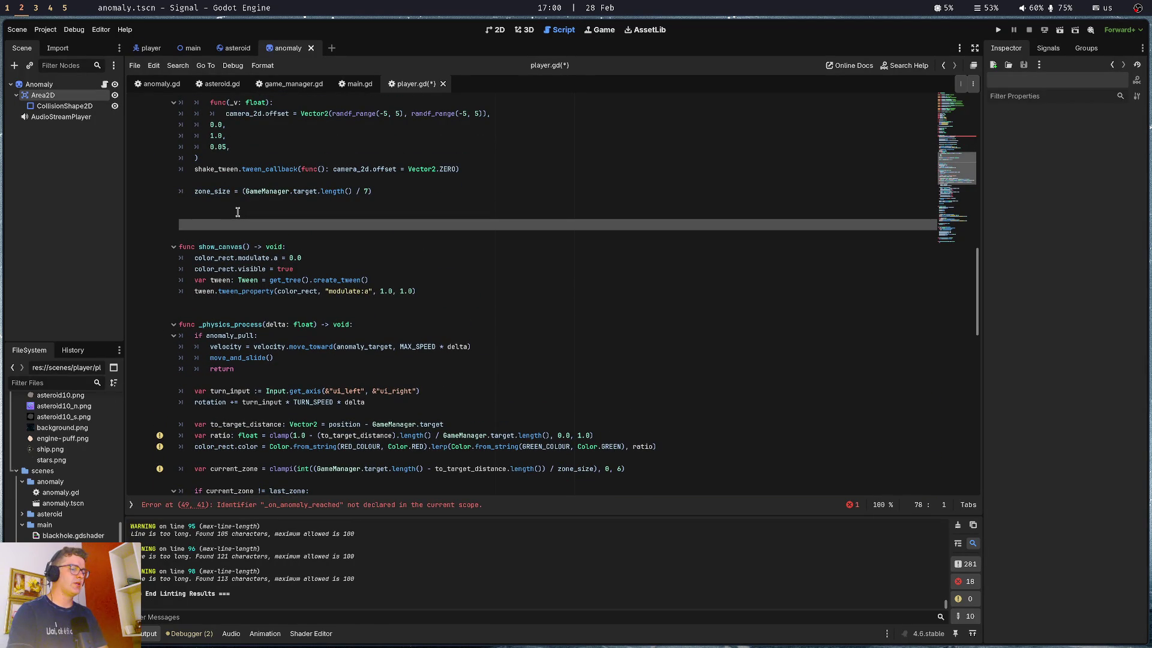
{"action": "key", "text": "ctrl+v"}
{"action": "type", "text": ")"}
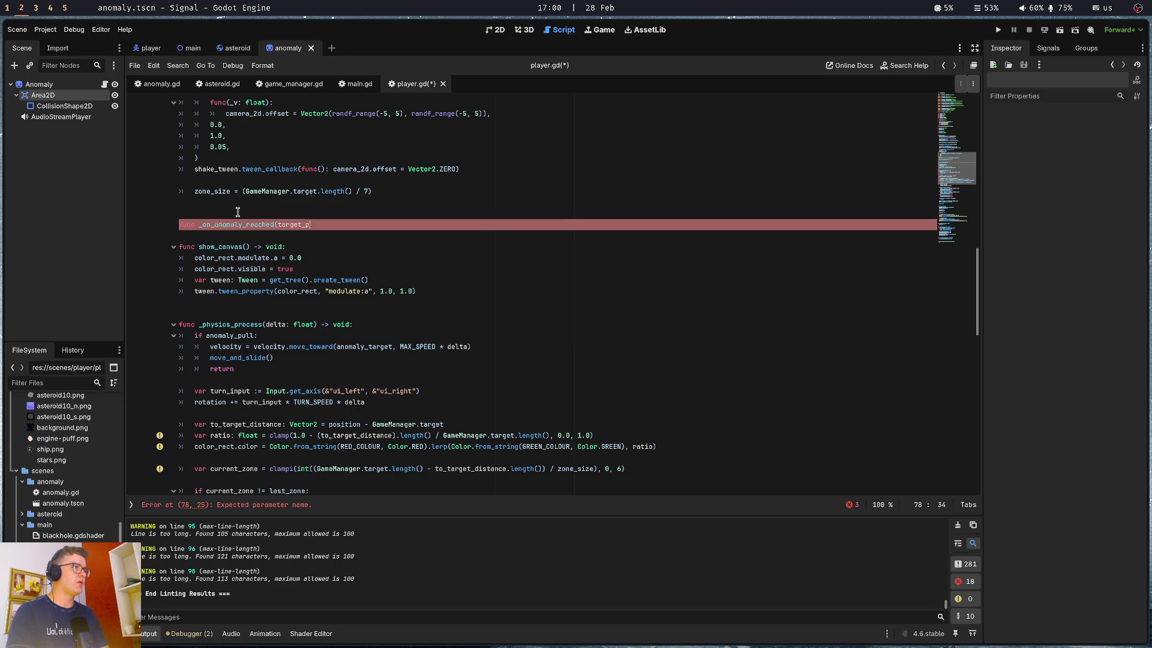
{"action": "type", "text": "2) -"}
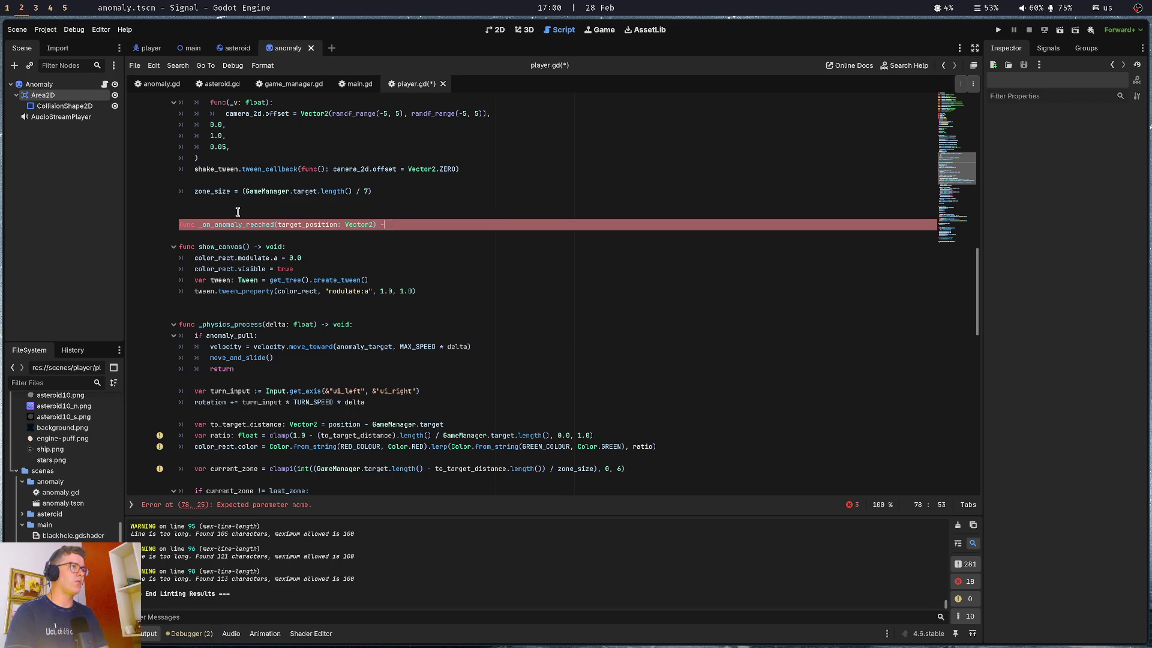
{"action": "type", "text": ":"}
{"action": "key", "text": "Return"}
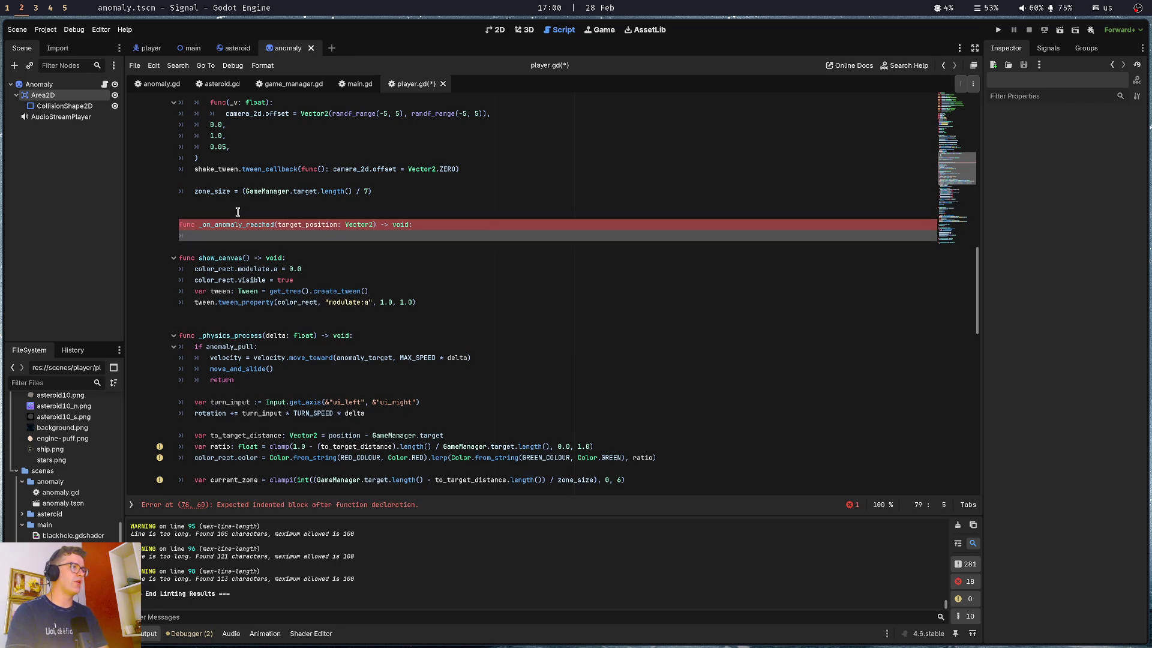
- Make the handler set anomaly_pull to true and anomaly_target to target_position, then save
{"action": "type", "text": "nomaly_p"}
{"action": "key", "text": "Return"}
{"action": "key", "text": "Return"}
{"action": "key", "text": "Return"}
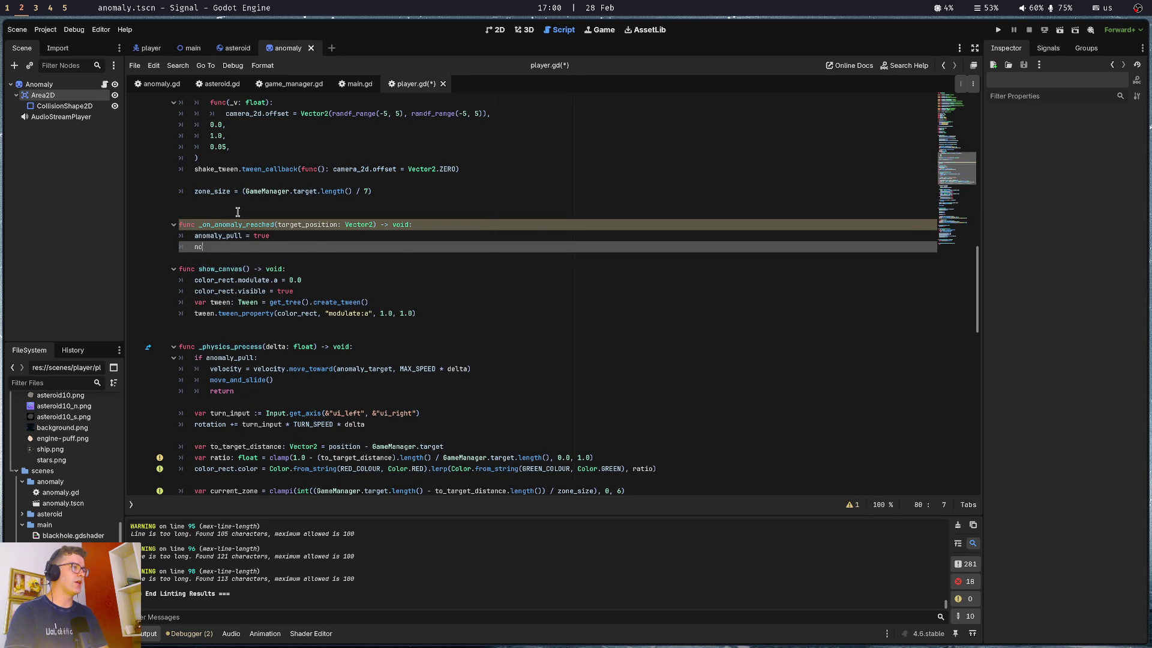
{"action": "key", "text": "BackSpace"}
{"action": "key", "text": "BackSpace"}
{"action": "type", "text": "anomaly_target"}
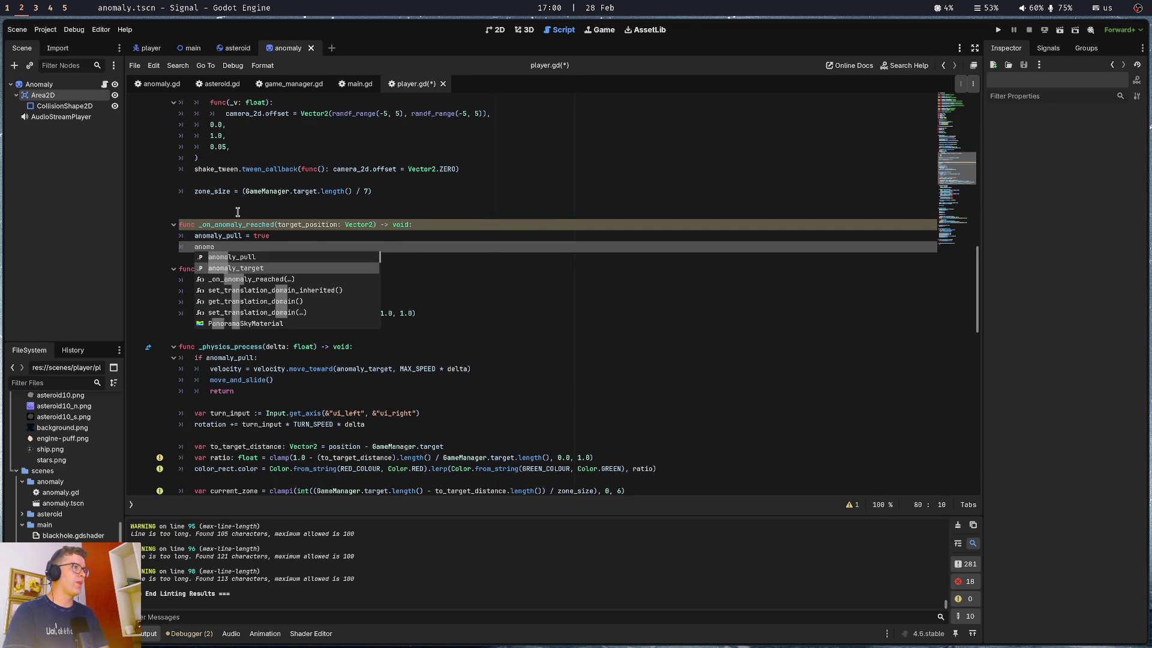
{"action": "key", "text": "Return"}
{"action": "type", "text": "= "}
{"action": "type", "text": "targ"}
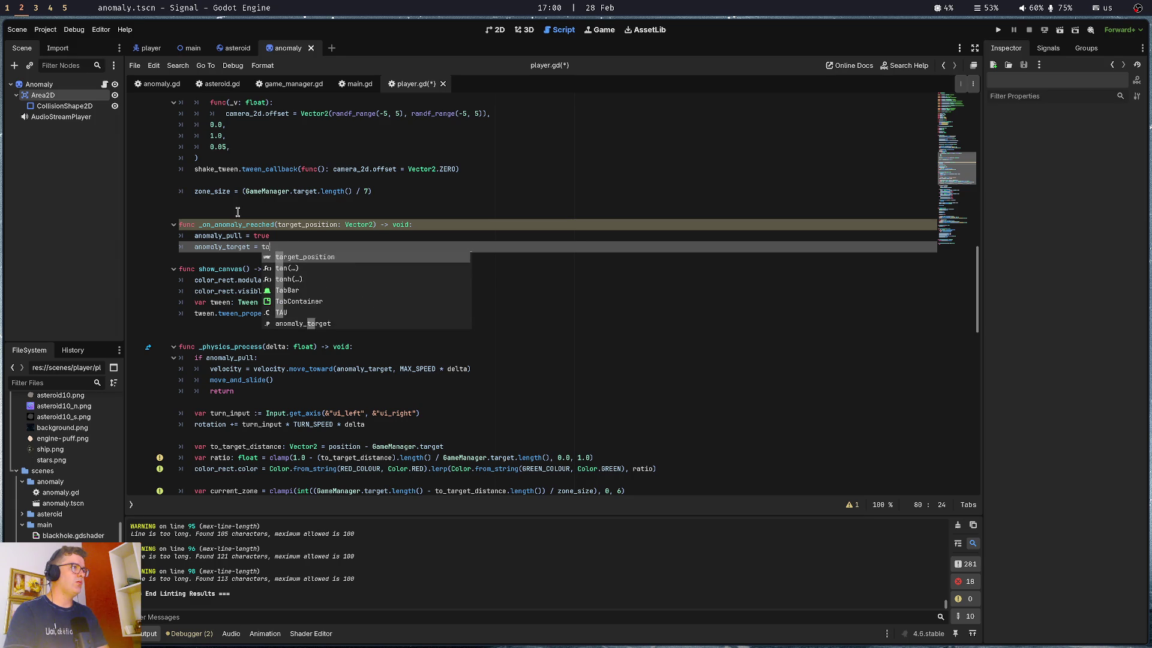
{"action": "key", "text": "Return"}
{"action": "key", "text": "ctrl+s"}
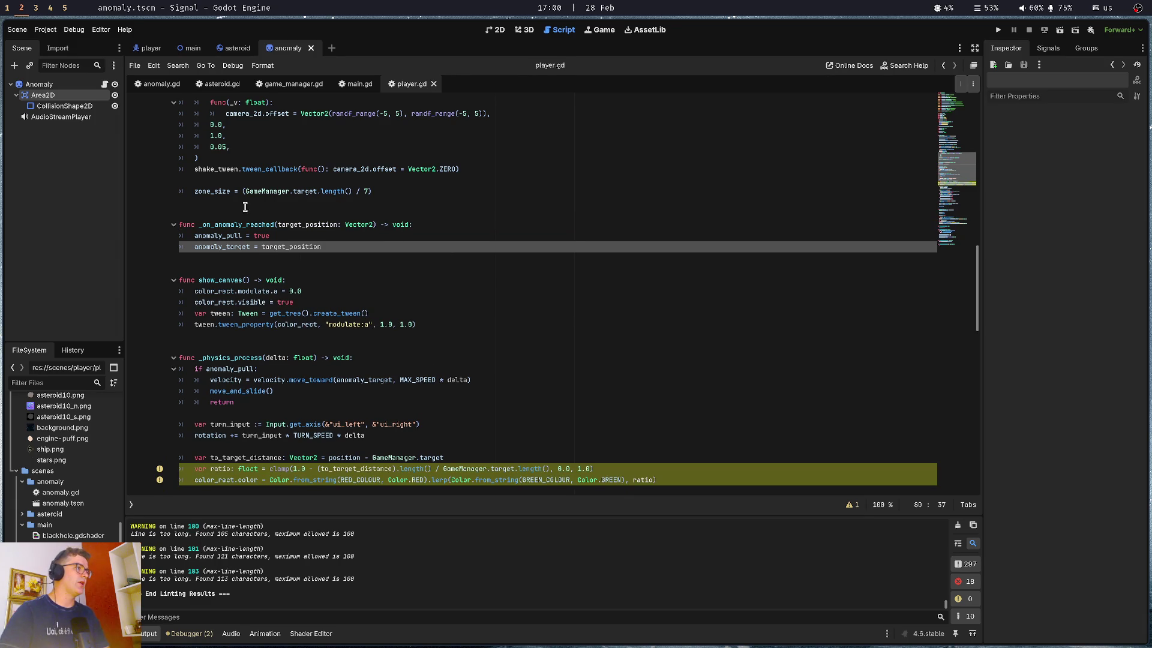
- Check the anomaly_target declaration and save player.gd again
{"action": "left_click", "coordinate": [371, 334]}
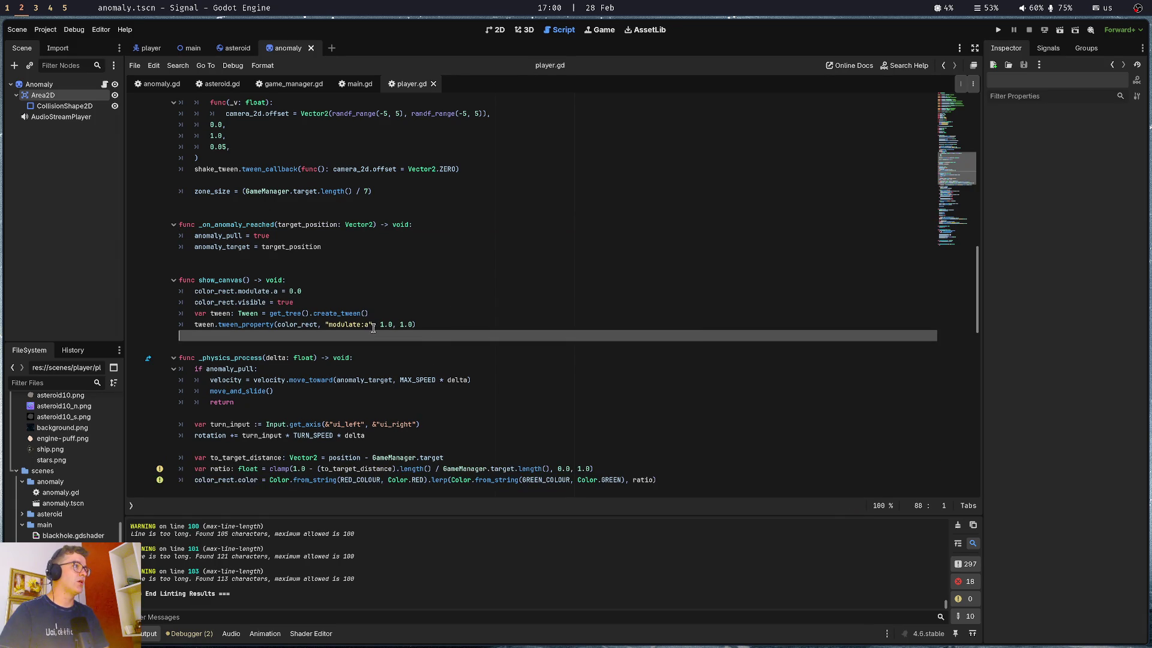
{"action": "left_click", "coordinate": [394, 267]}
{"action": "key", "text": "ctrl+s"}
{"action": "left_click", "coordinate": [348, 223]}
{"action": "key", "text": "ctrl+s"}
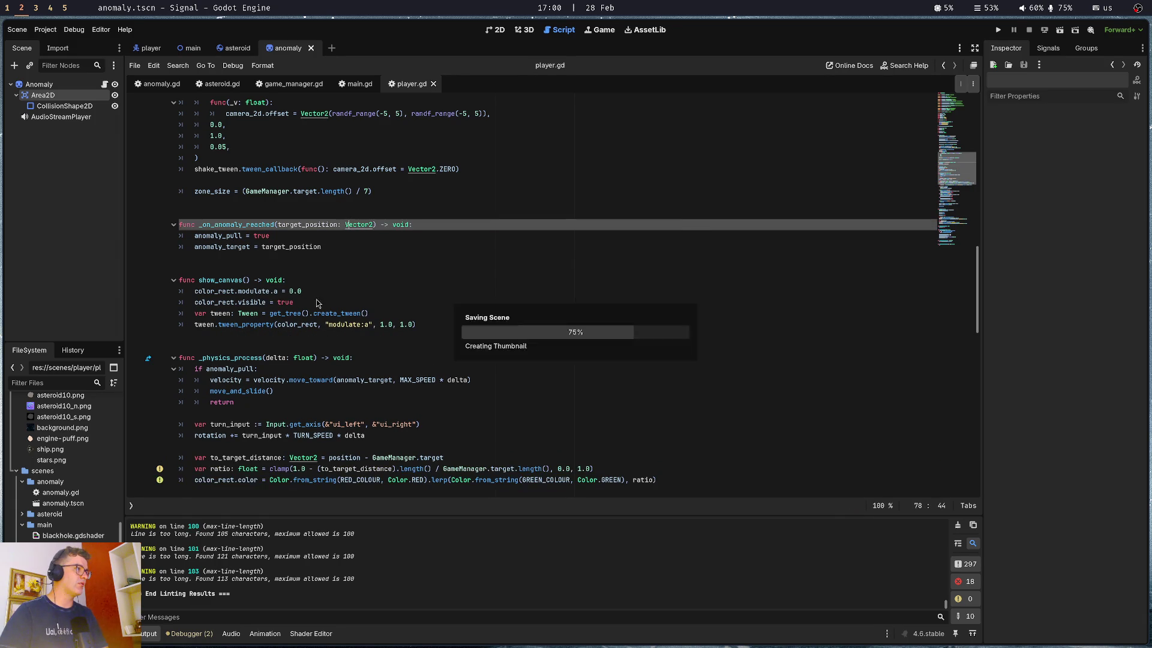
{"action": "scroll", "coordinate": [318, 303], "scroll_direction": "up", "scroll_amount": 12}
{"action": "left_click", "coordinate": [324, 257]}
{"action": "key", "text": "ctrl+s"}
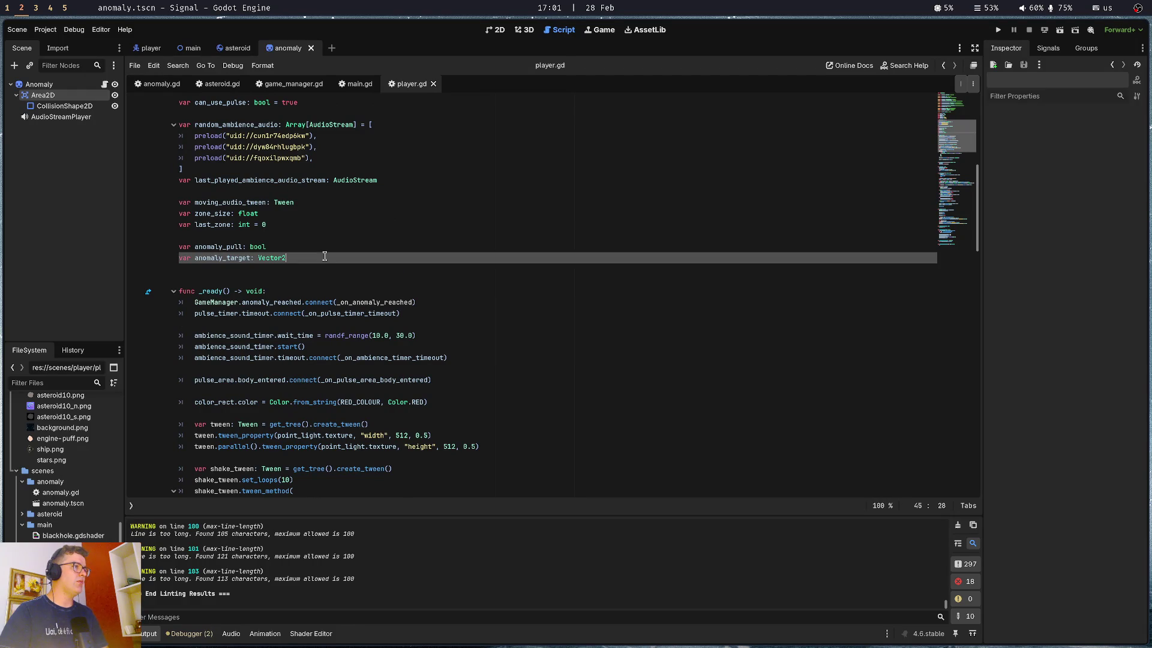
- Switch to anomaly.gd and look over the _on_body_entered handler and its _body parameter
{"action": "left_click", "coordinate": [341, 236]}
{"action": "scroll", "coordinate": [341, 243], "scroll_direction": "up", "scroll_amount": 5}
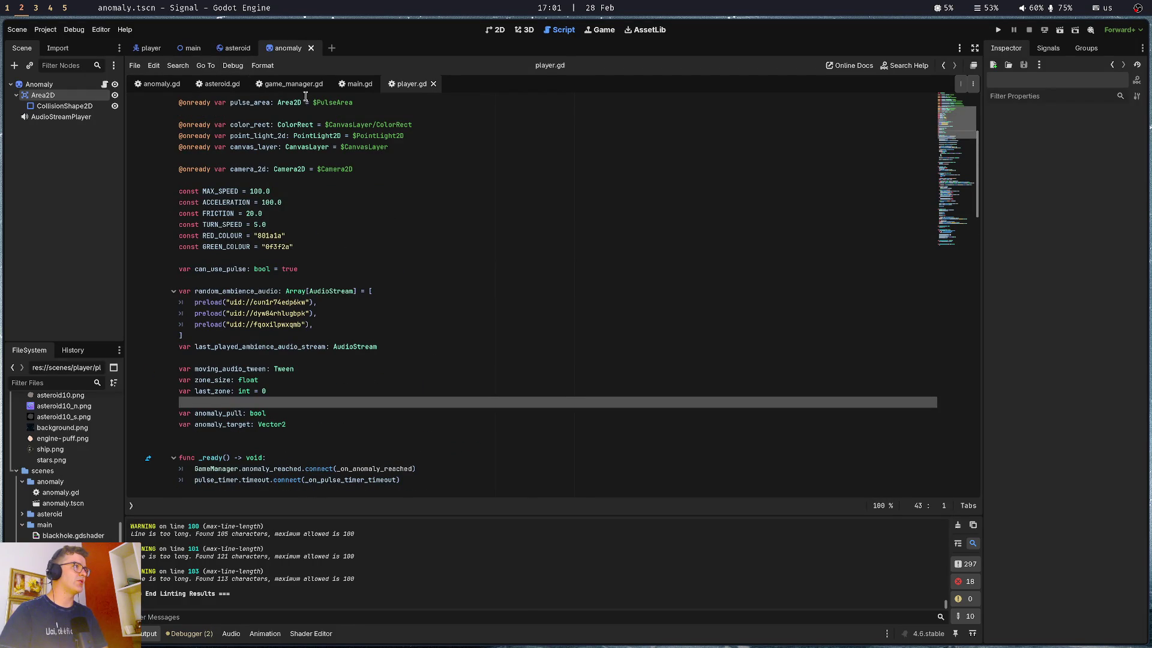
{"action": "left_click", "coordinate": [147, 87]}
{"action": "left_click", "coordinate": [260, 264]}
{"action": "double_click", "coordinate": [268, 214]}
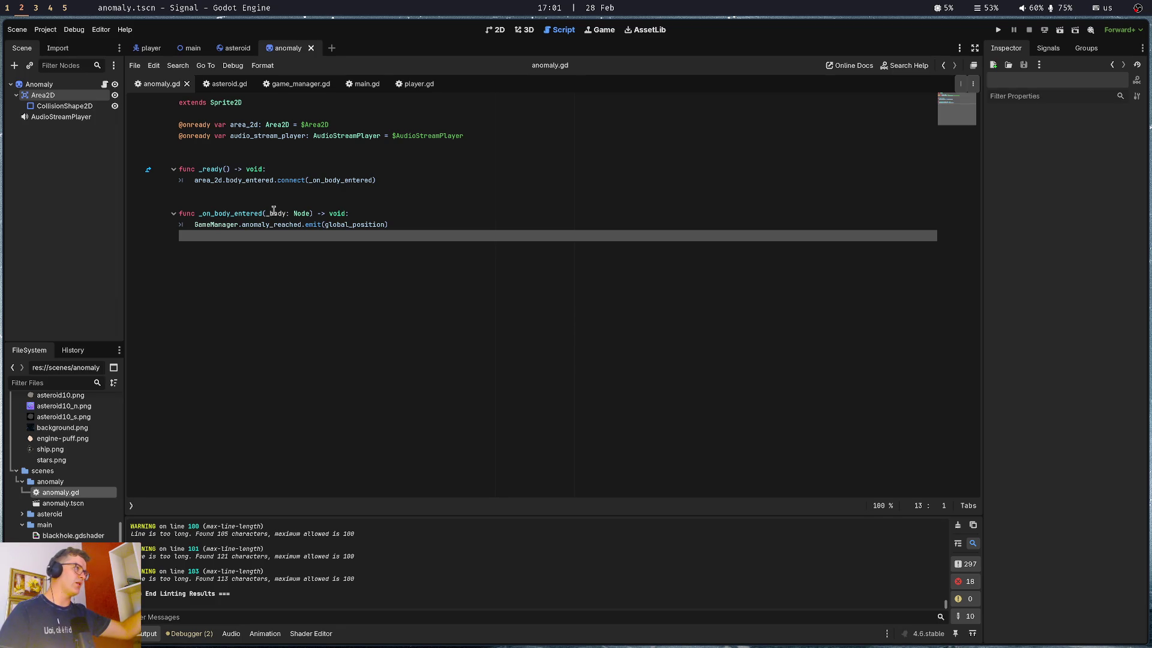
{"action": "left_click", "coordinate": [280, 207]}
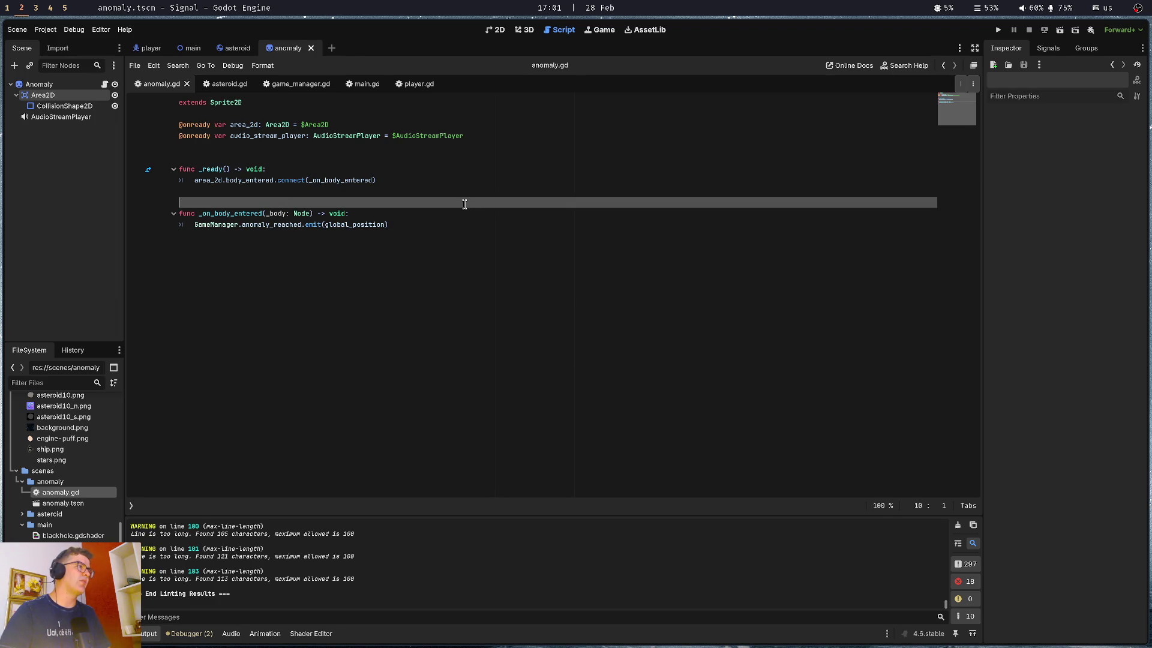
{"action": "left_click", "coordinate": [461, 168]}
{"action": "key", "text": "Up"}
{"action": "key", "text": "Up"}
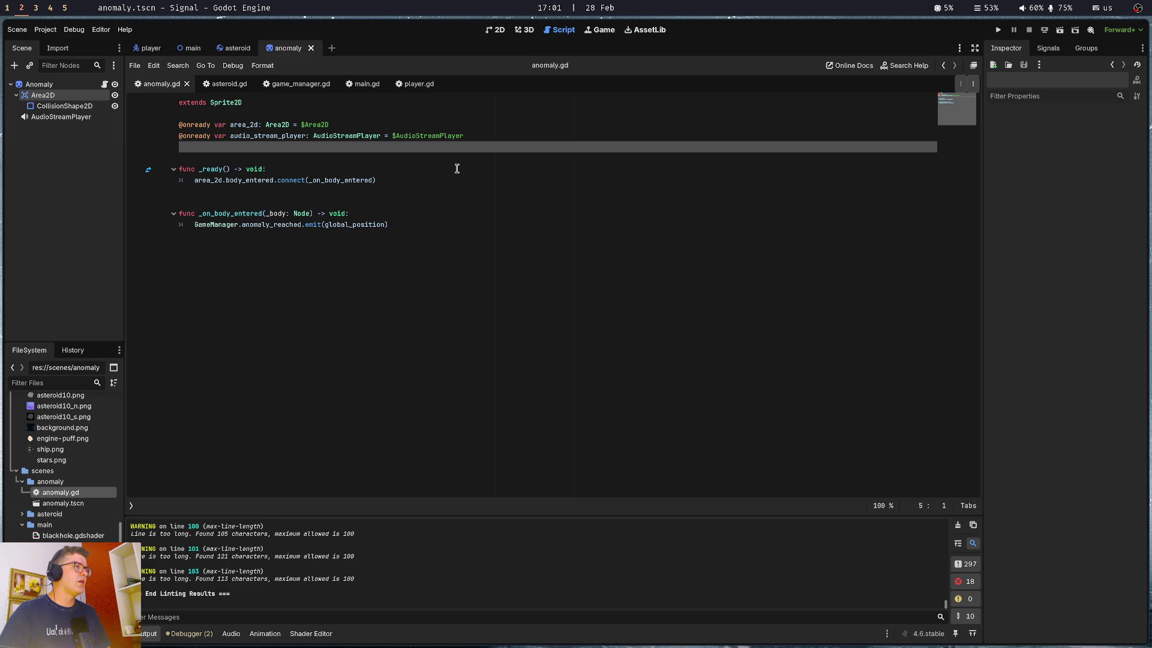
- Add audio_stream_player.play() on a new line after the emit call
{"action": "left_click", "coordinate": [421, 221]}
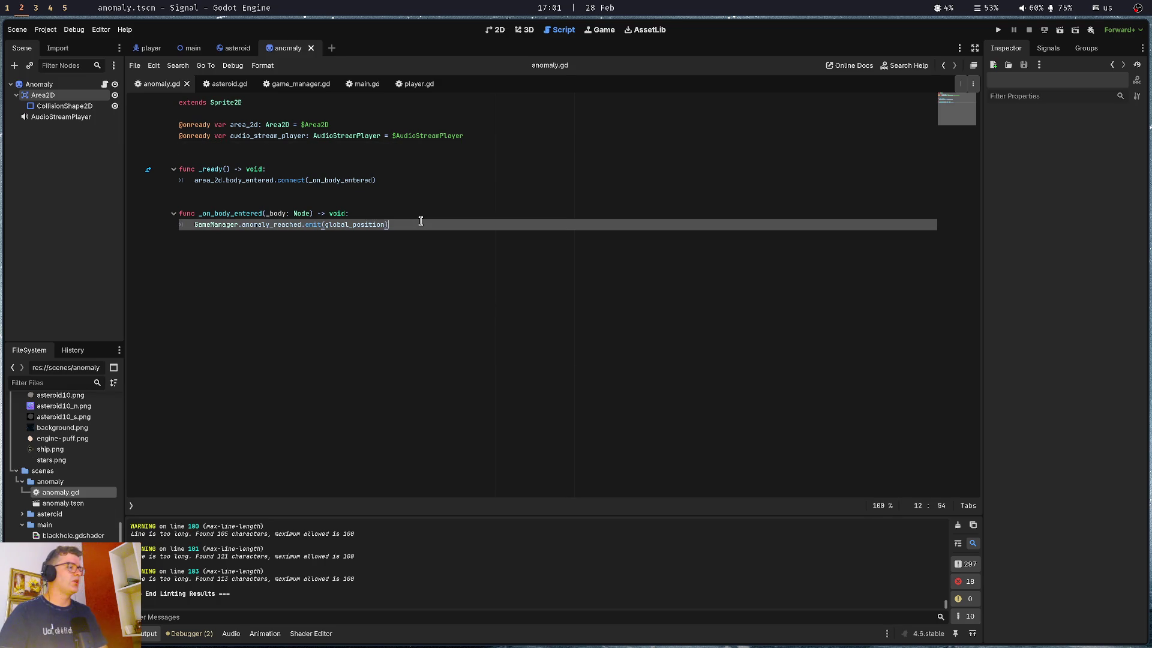
{"action": "key", "text": "Return"}
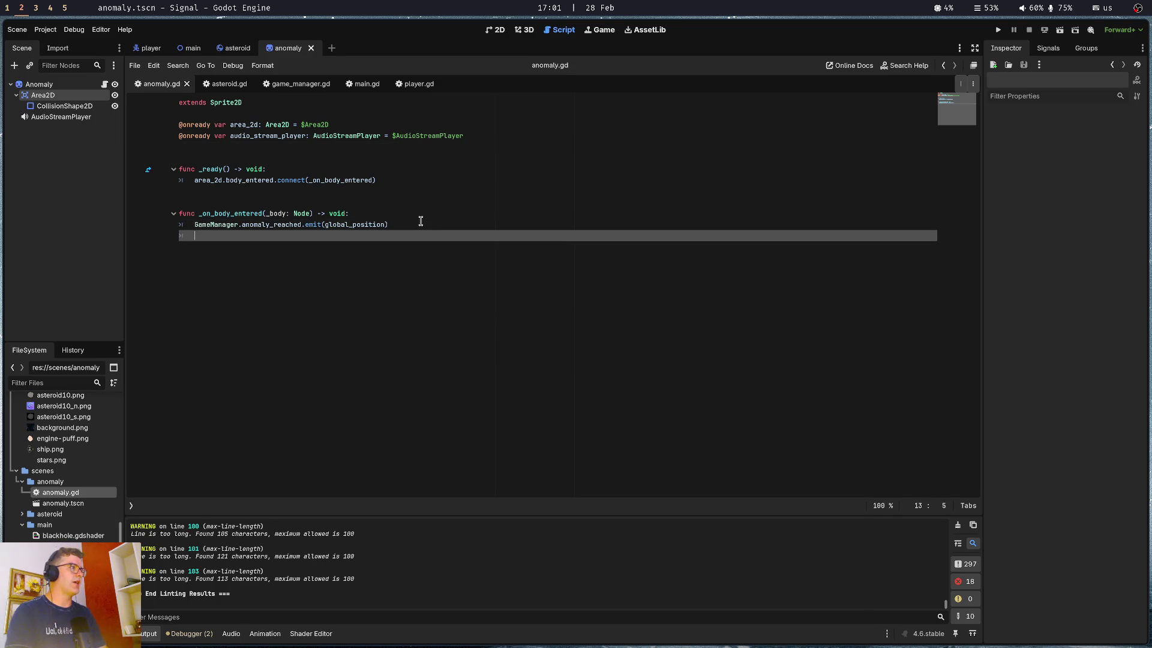
{"action": "type", "text": "audio"}
{"action": "key", "text": "Return"}
{"action": "type", "text": ".pla"}
{"action": "key", "text": "Return"}
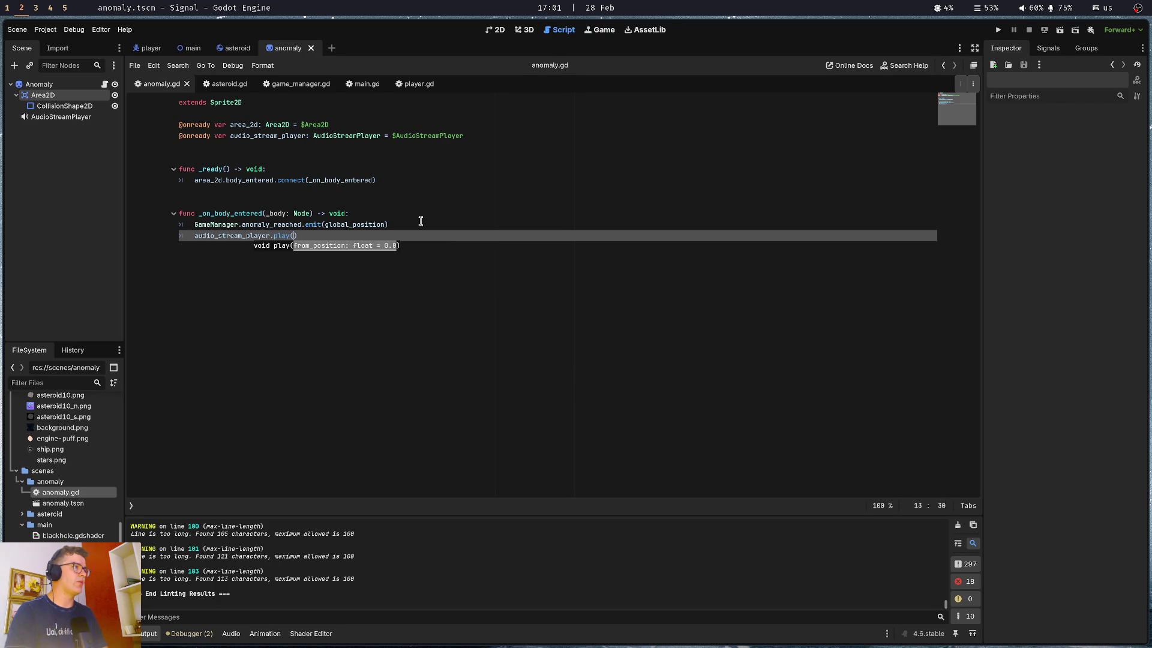
- Preview the AudioStreamPlayer's enemy.wav stream, then switch to the player scene
{"action": "left_click", "coordinate": [65, 115]}
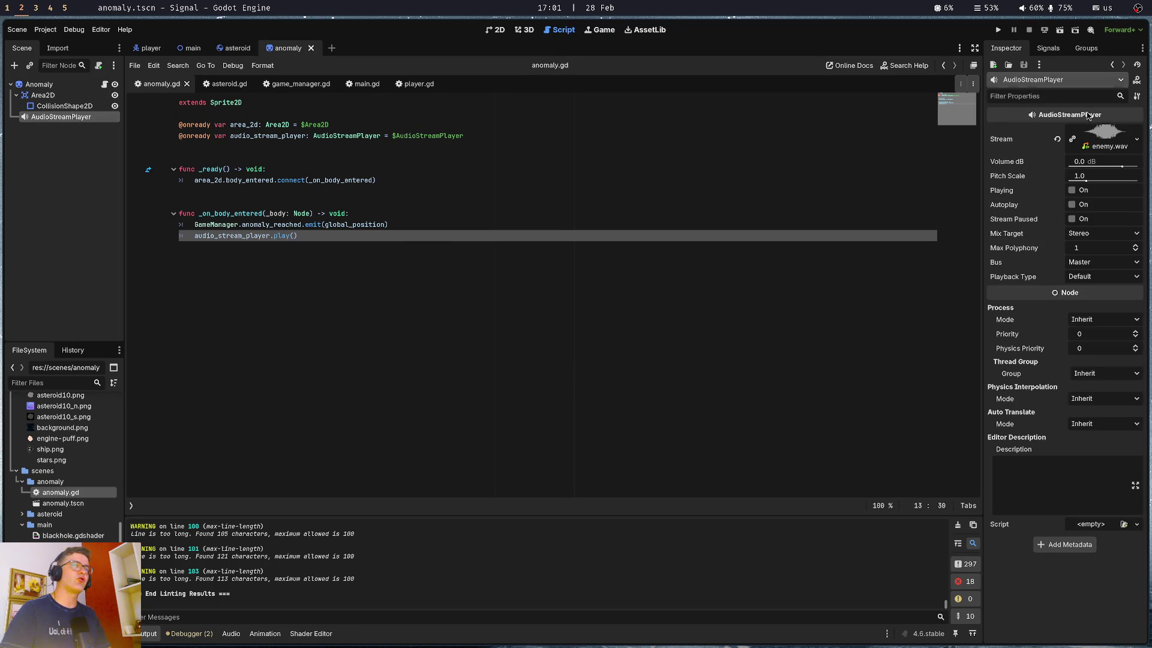
{"action": "left_click", "coordinate": [1106, 138]}
{"action": "left_click", "coordinate": [998, 197]}
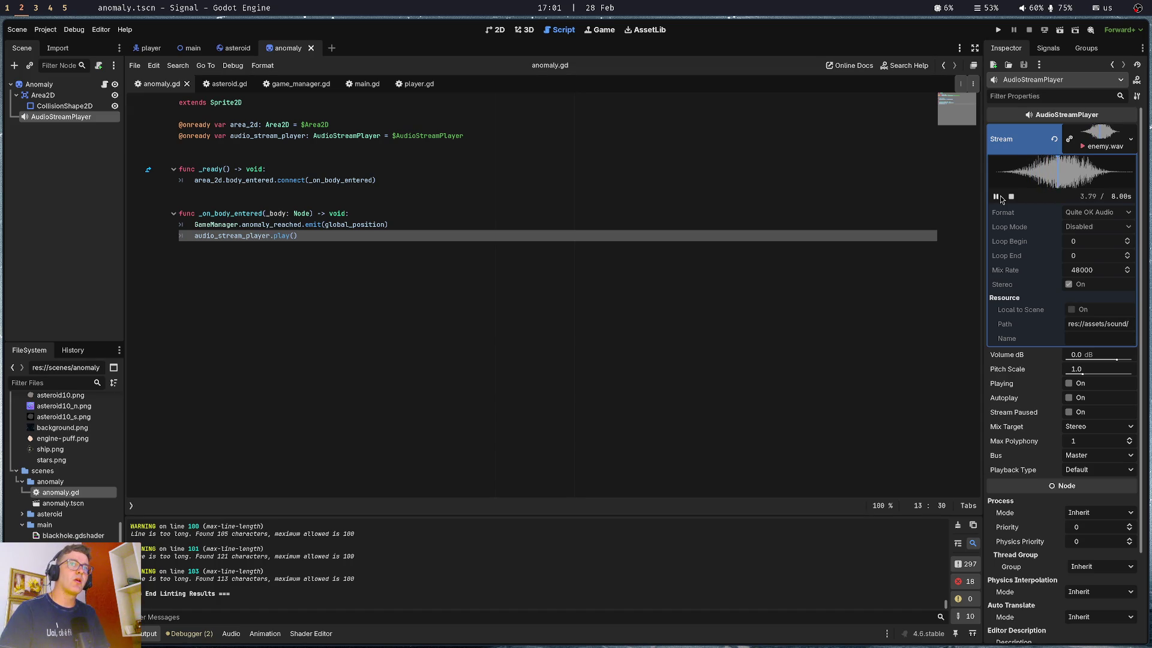
{"action": "left_click", "coordinate": [1011, 198]}
{"action": "left_click", "coordinate": [521, 172]}
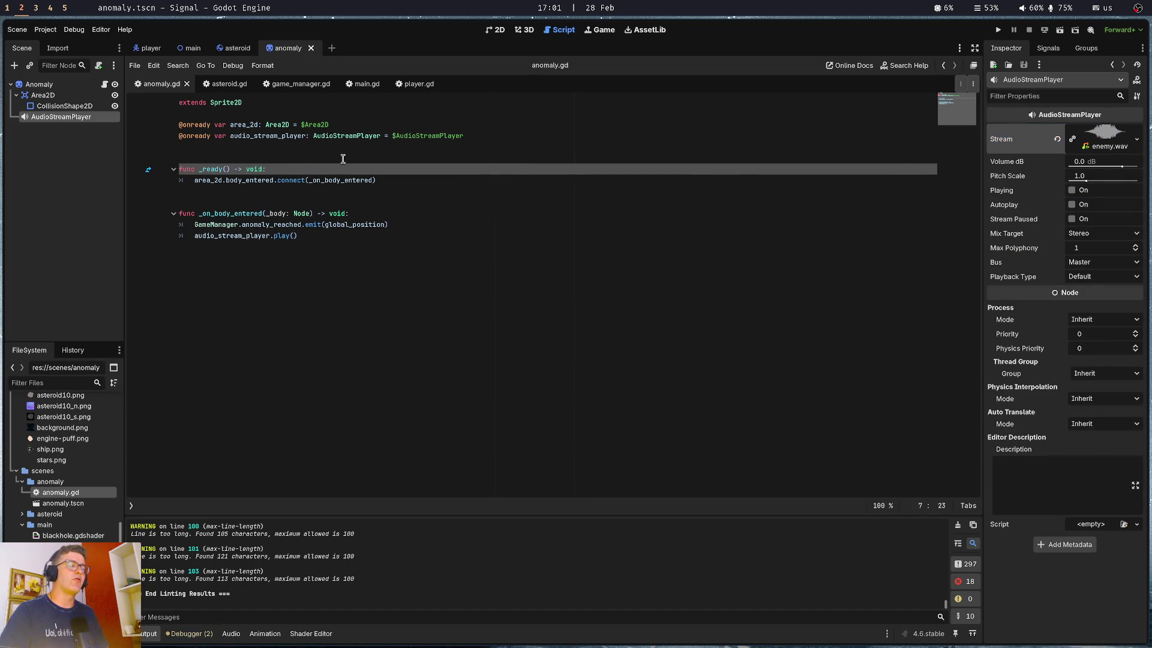
{"action": "left_click", "coordinate": [310, 156]}
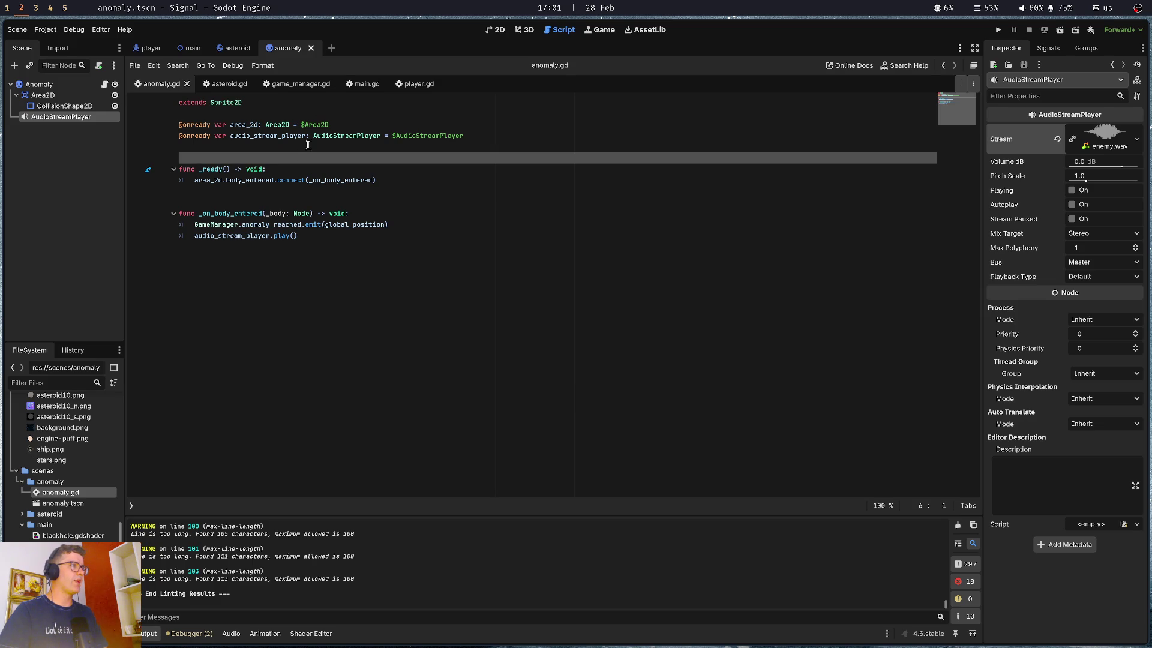
{"action": "left_click", "coordinate": [154, 54]}
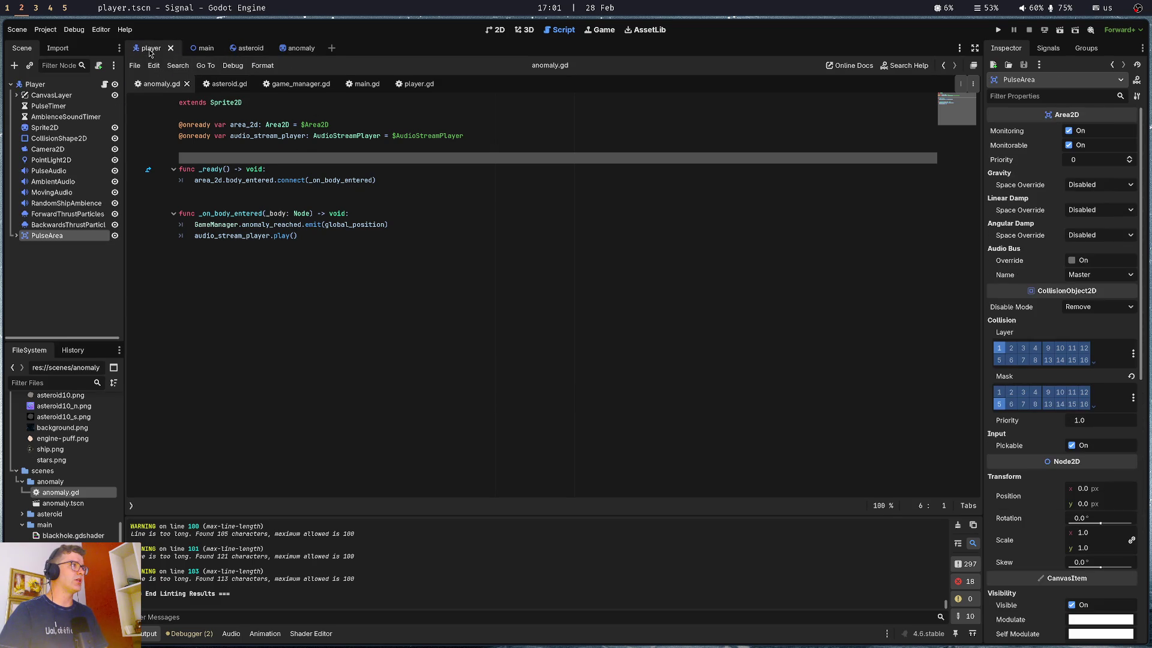
- Review the anomaly pull block in player.gd's _physics_process and run the game with F5
{"action": "left_click", "coordinate": [419, 83]}
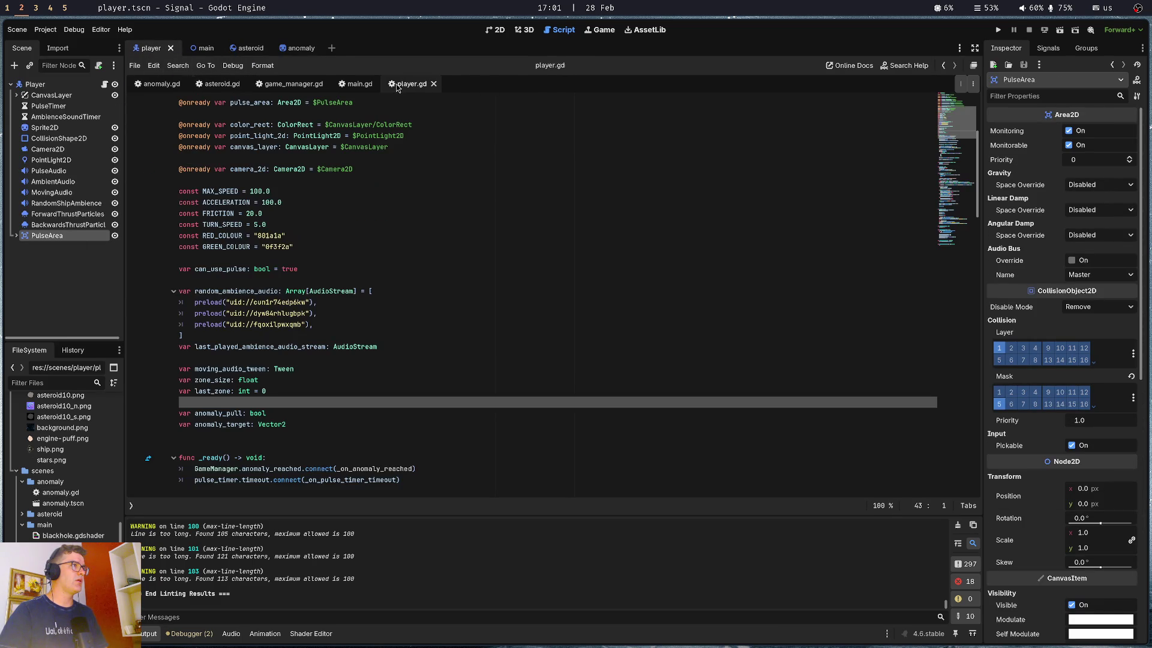
{"action": "left_click", "coordinate": [333, 313]}
{"action": "scroll", "coordinate": [333, 314], "scroll_direction": "down", "scroll_amount": 5}
{"action": "scroll", "coordinate": [334, 314], "scroll_direction": "down", "scroll_amount": 10}
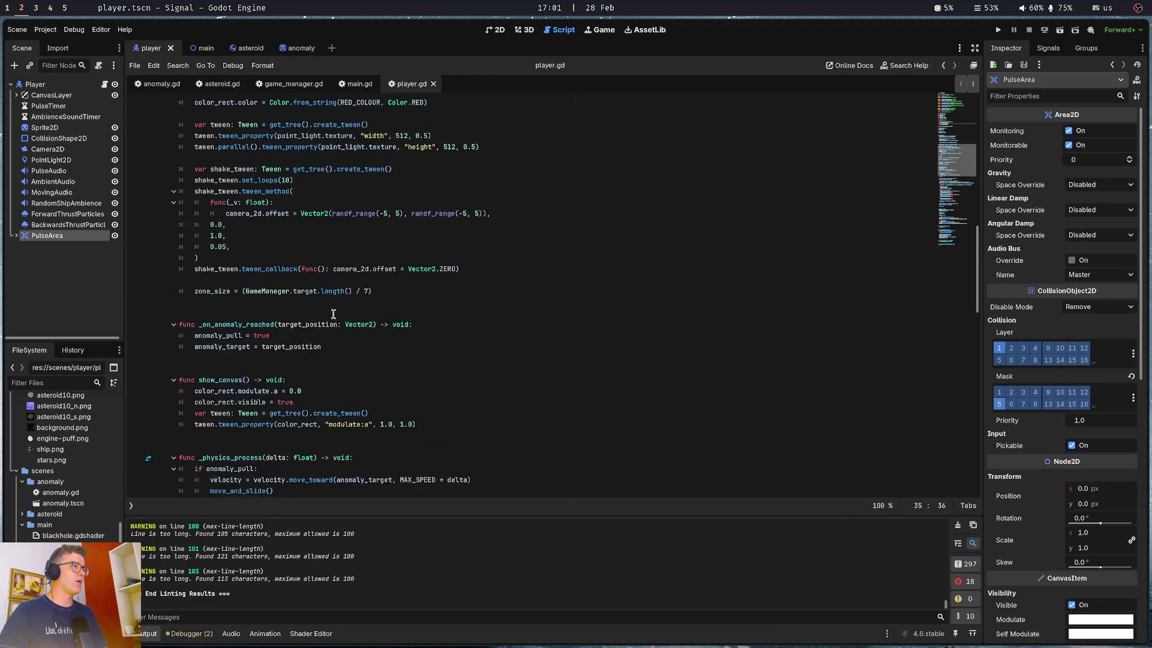
{"action": "mouse_move", "coordinate": [262, 368]}
{"action": "left_mouse_down"}
{"action": "mouse_move", "coordinate": [276, 348]}
{"action": "mouse_move", "coordinate": [412, 330]}
{"action": "left_mouse_up"}
{"action": "left_click", "coordinate": [412, 331]}
{"action": "key", "text": "F5"}
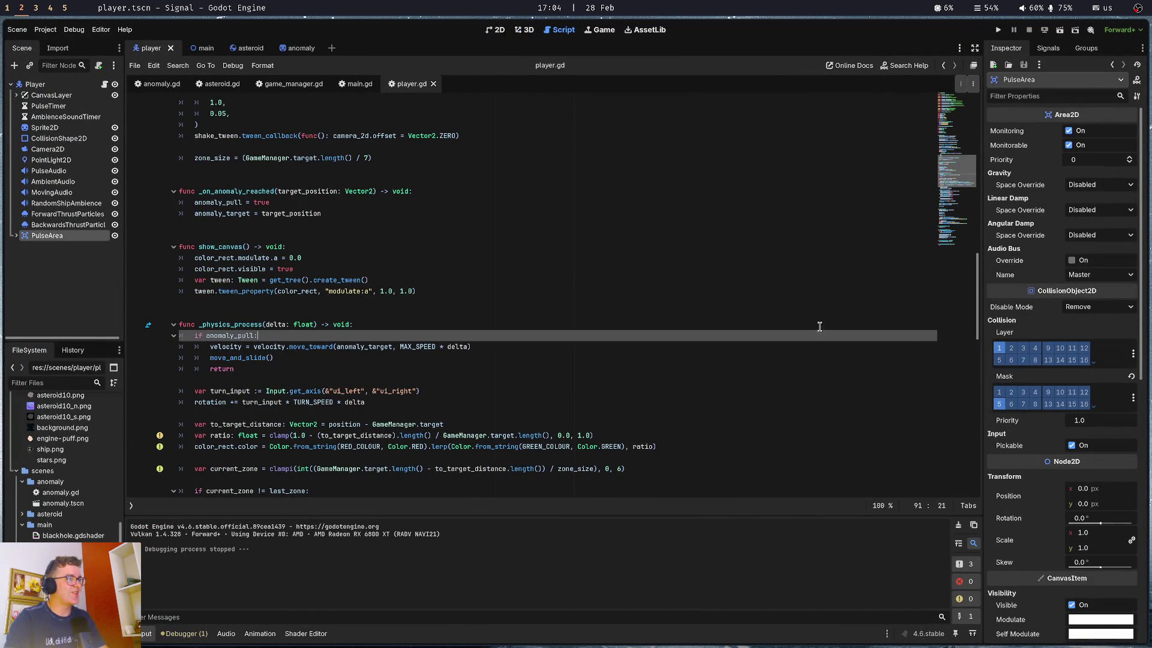
- Check the emit(global_position) call in anomaly.gd, then move on to game_manager.gd
{"action": "left_click", "coordinate": [255, 335]}
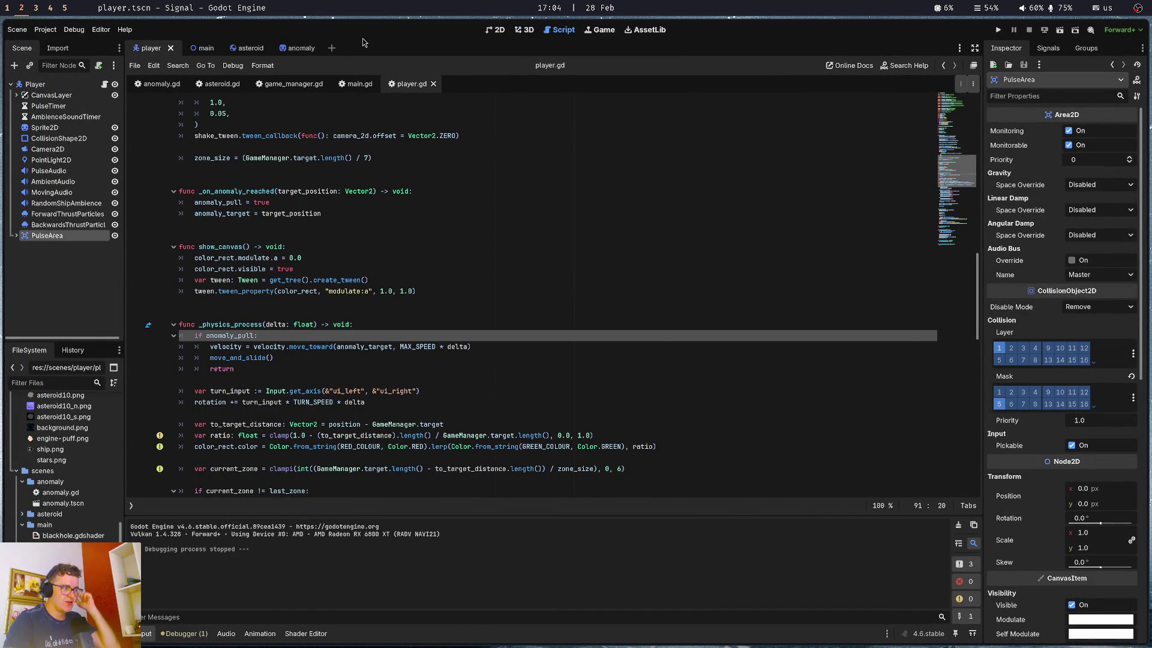
{"action": "left_click", "coordinate": [148, 87]}
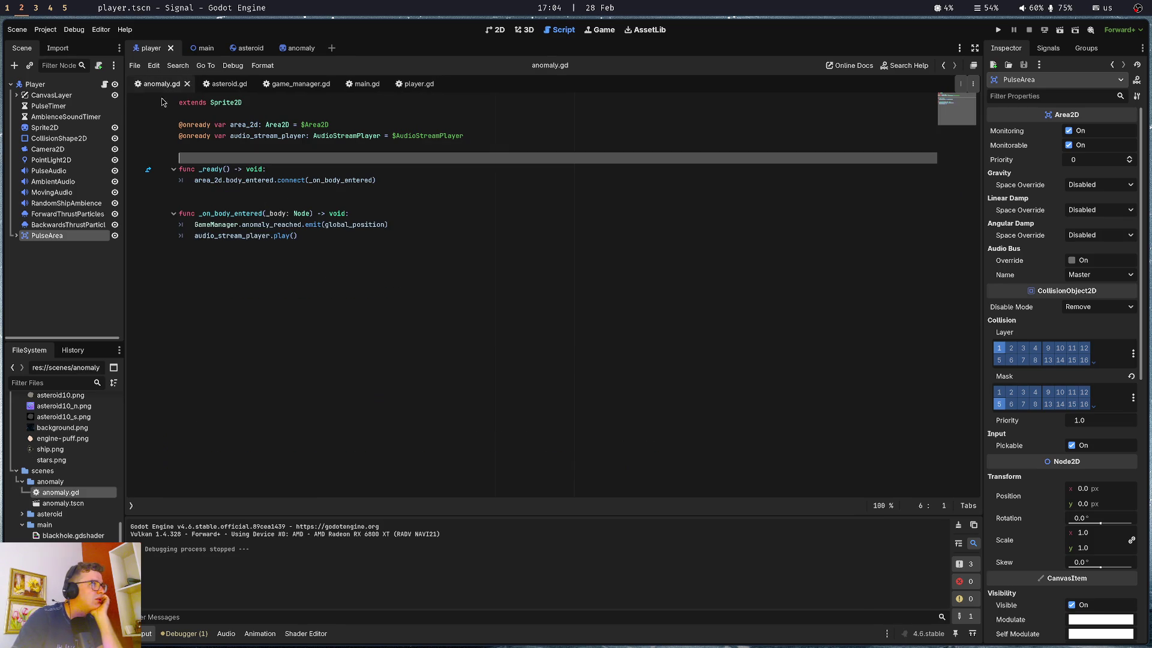
{"action": "double_click", "coordinate": [352, 225]}
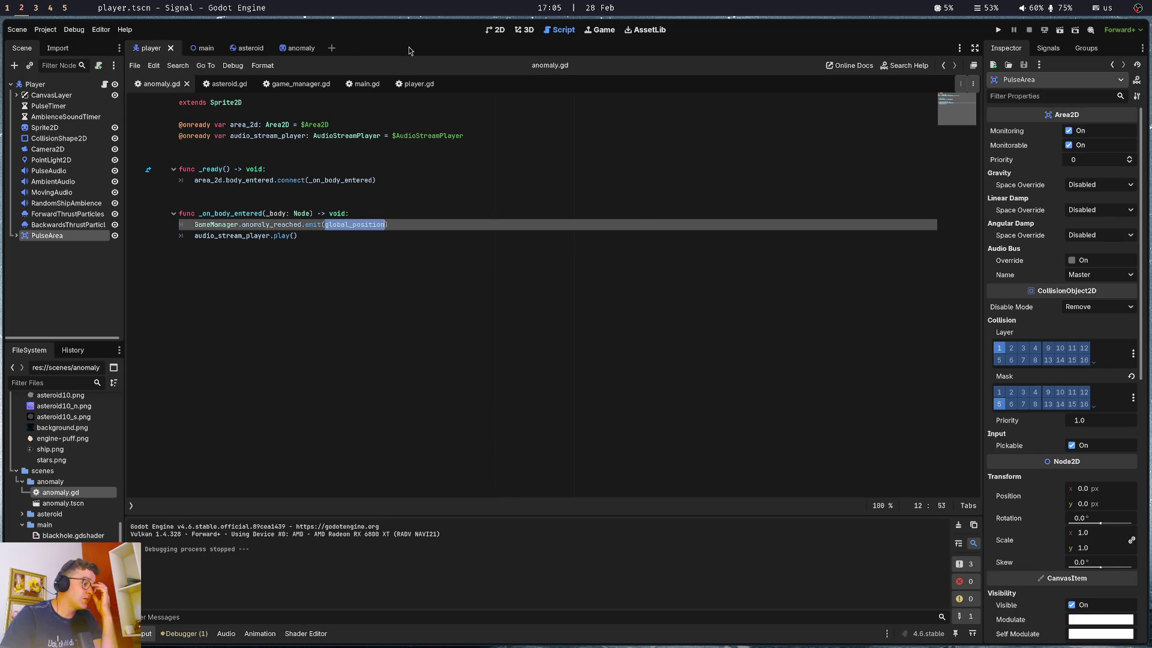
{"action": "left_click", "coordinate": [297, 84]}
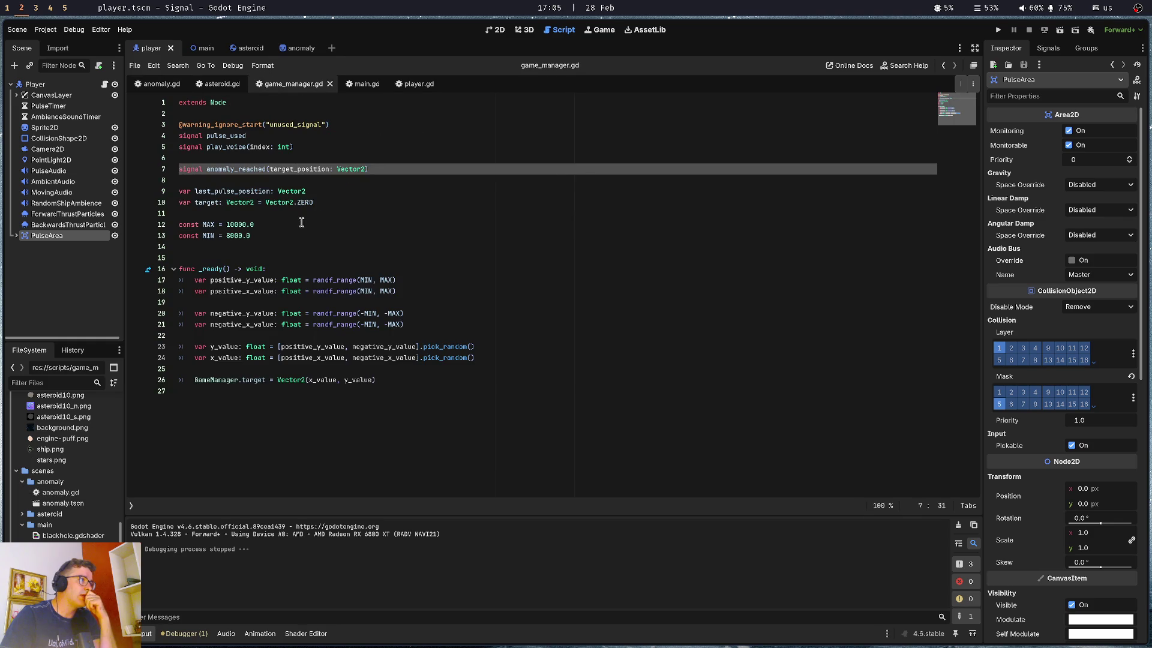
- Change MAX to 1000.0 and MIN to 800.0 in game_manager.gd and run the game
{"action": "left_click", "coordinate": [234, 224]}
{"action": "key", "text": "BackSpace"}
{"action": "key", "text": "Down"}
{"action": "key", "text": "Delete"}
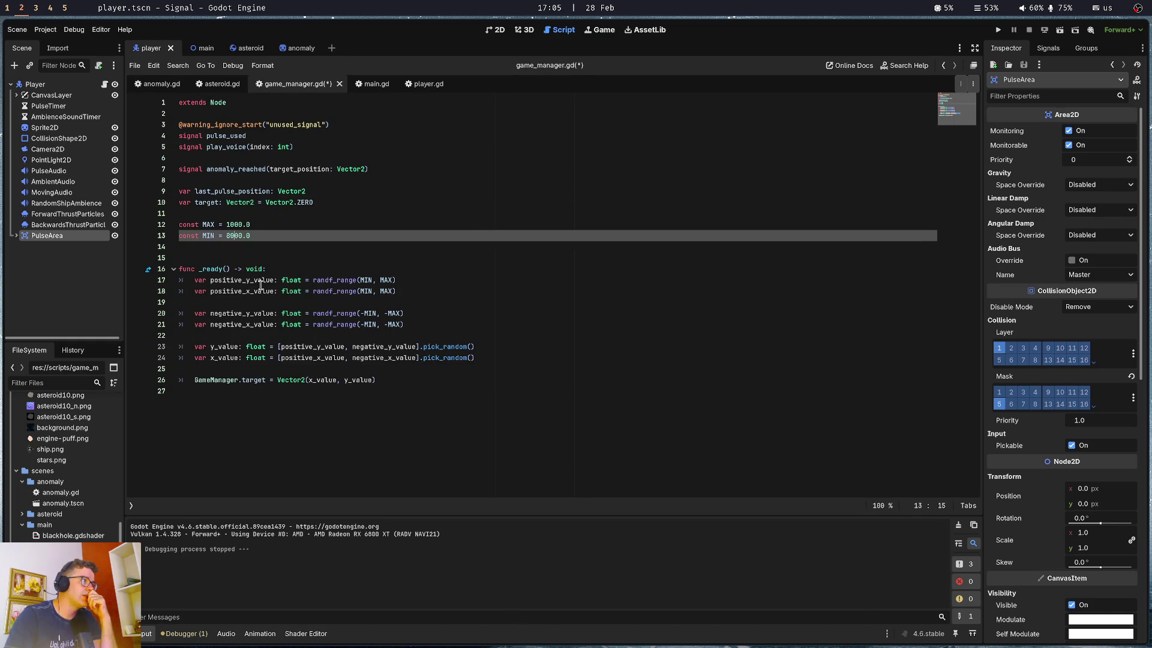
{"action": "key", "text": "F5"}
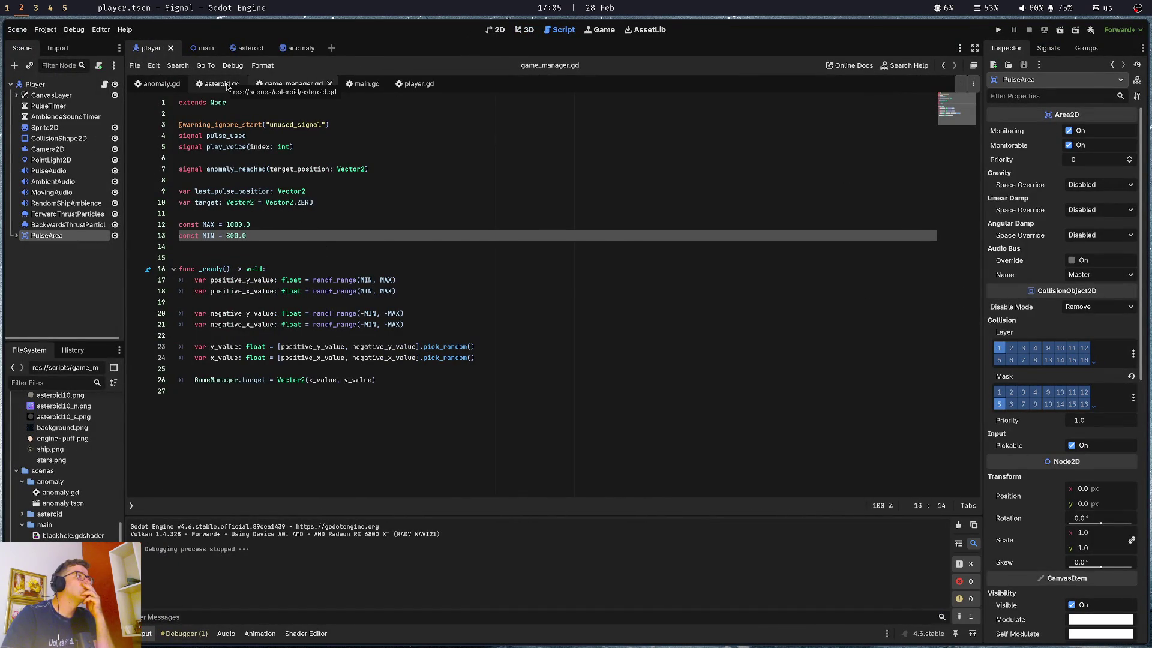
- Make anomaly.gd emit position instead of global_position and test-run the game
{"action": "left_click", "coordinate": [141, 85]}
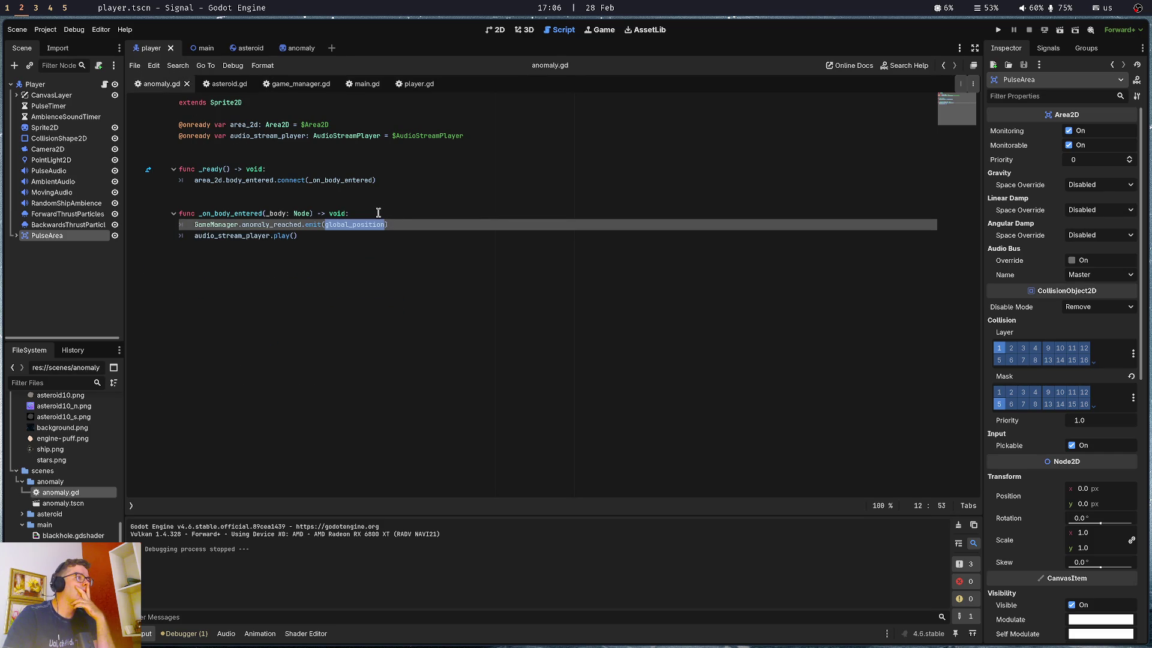
{"action": "type", "text": "position"}
{"action": "key", "text": "F5"}
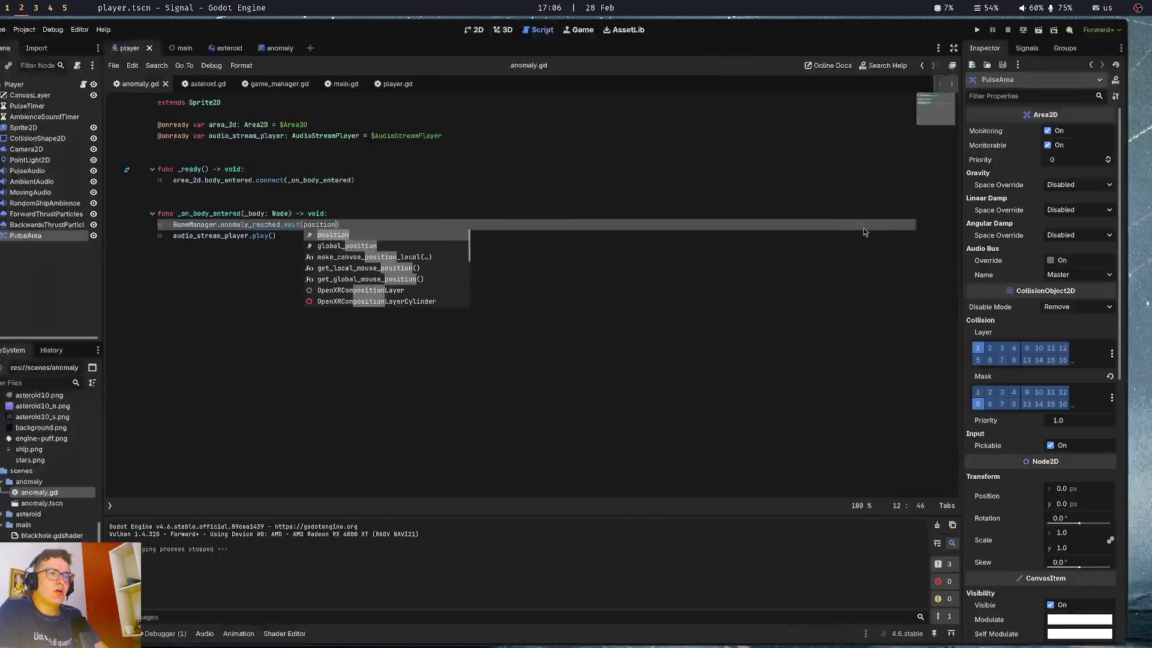
{"action": "key", "text": "F8"}
- Restore global_position in the emit call and switch to player.gd
{"action": "key", "text": "Escape"}
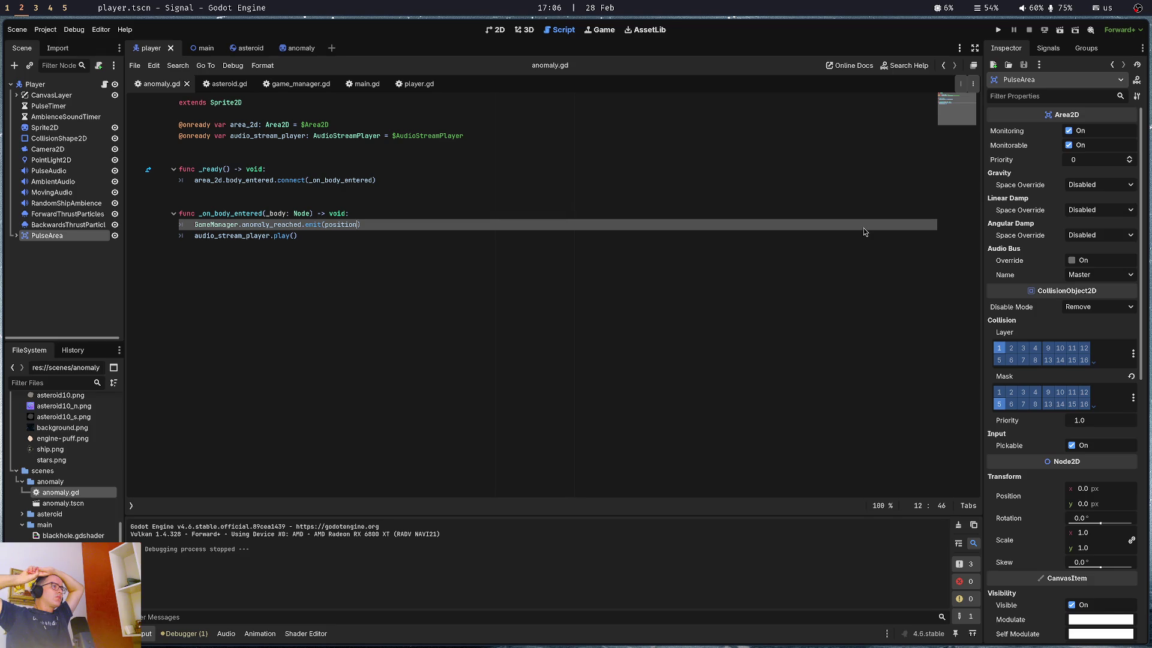
{"action": "key", "text": "ctrl+BackSpace"}
{"action": "type", "text": "glob"}
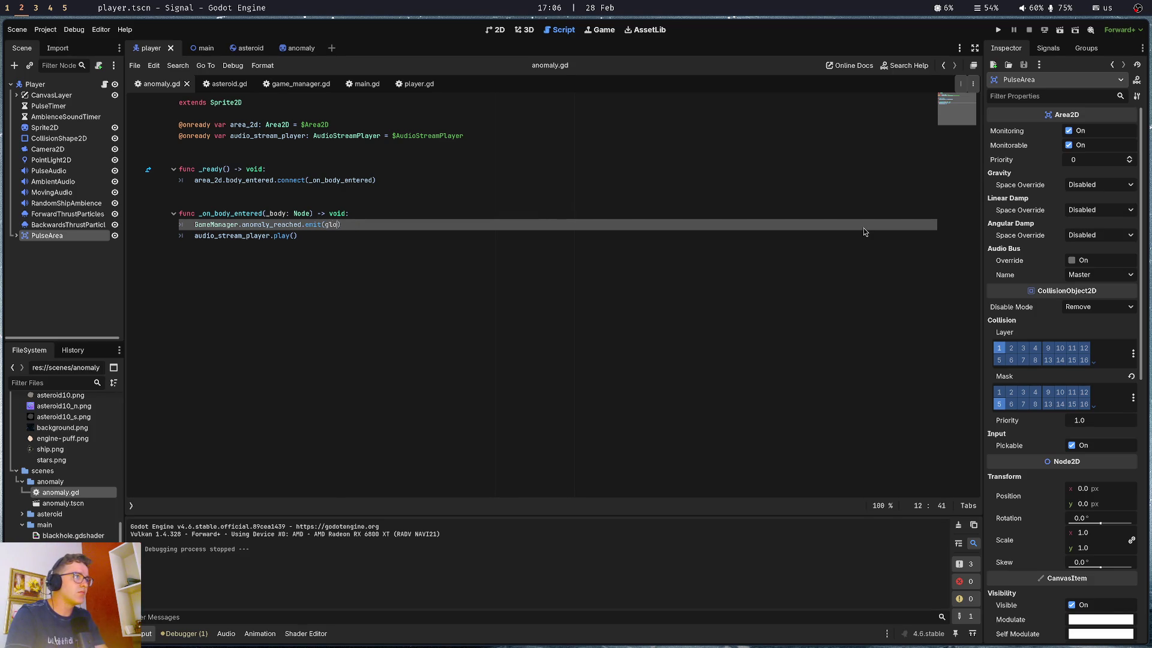
{"action": "type", "text": "al_p"}
{"action": "key", "text": "Return"}
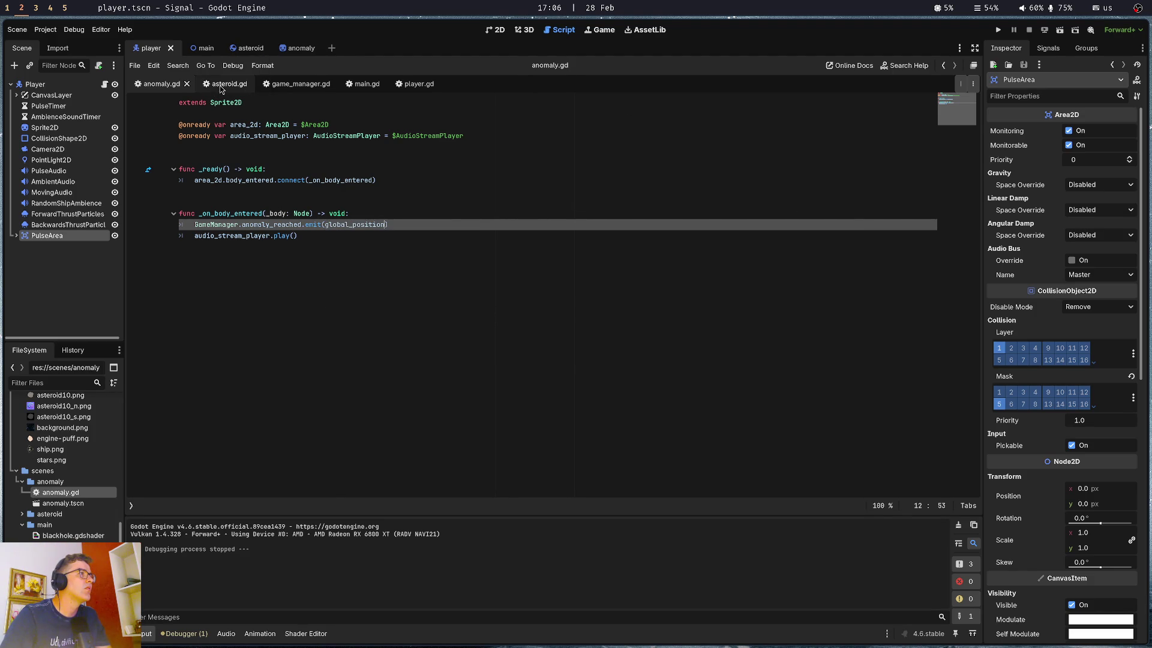
{"action": "left_click", "coordinate": [420, 87]}
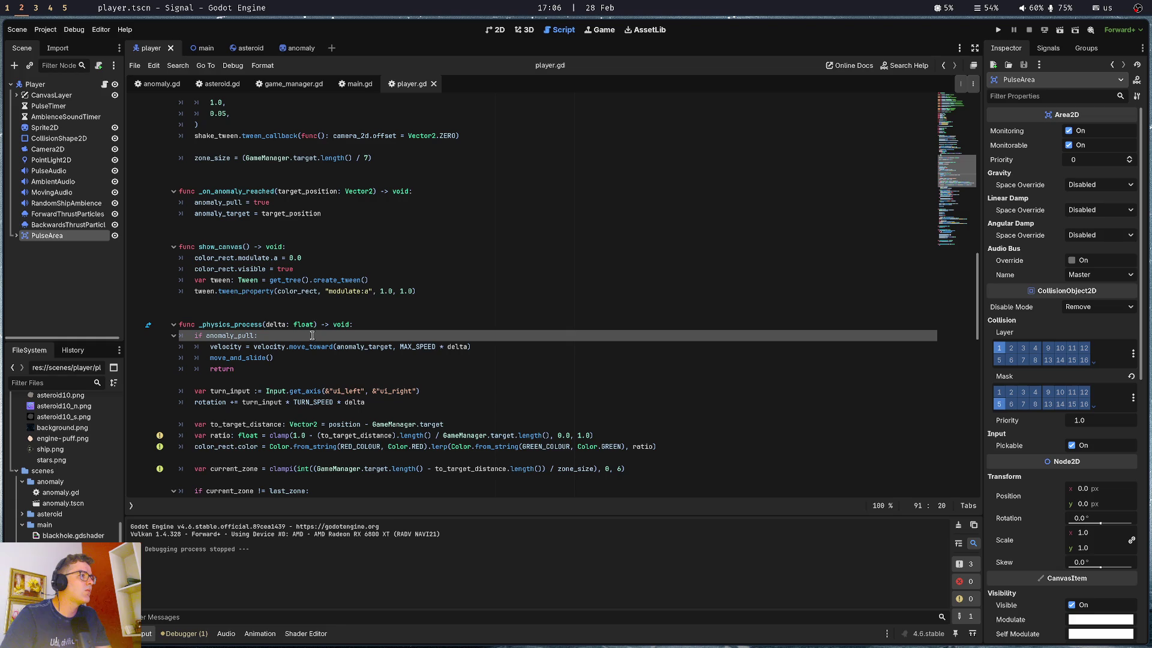
- Replace MAX_SPEED with FRICTION in the pull's move_toward line and test-run the game
{"action": "double_click", "coordinate": [420, 347]}
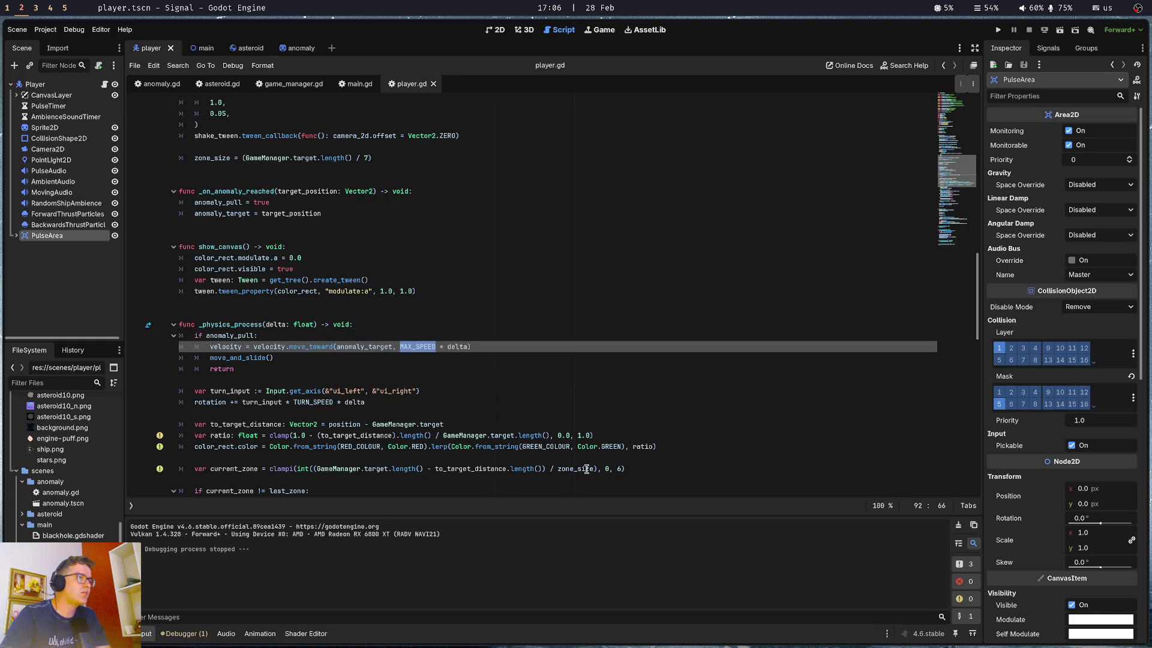
{"action": "type", "text": "FRI"}
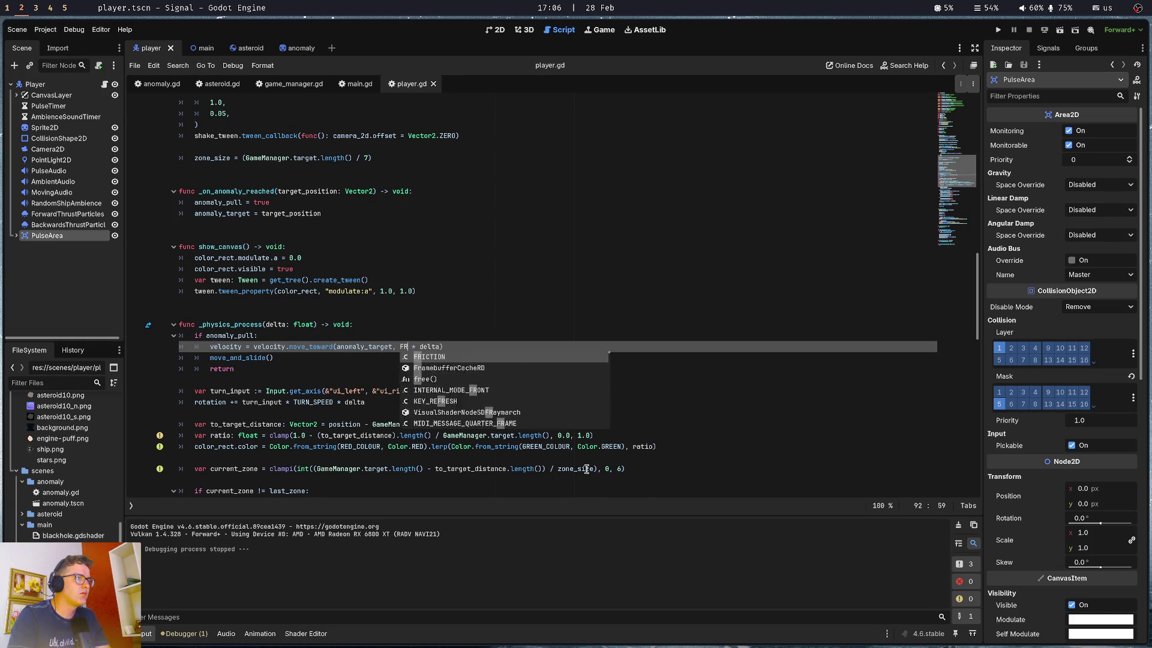
{"action": "key", "text": "Return"}
{"action": "key", "text": "F5"}
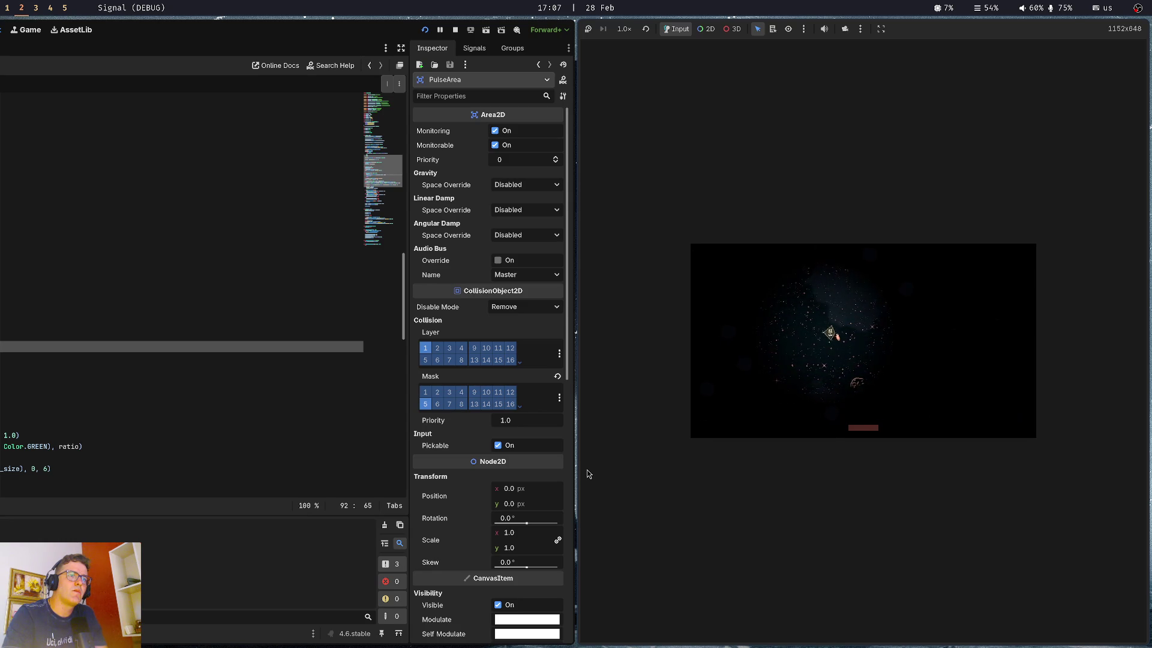
{"action": "key", "text": "F8"}
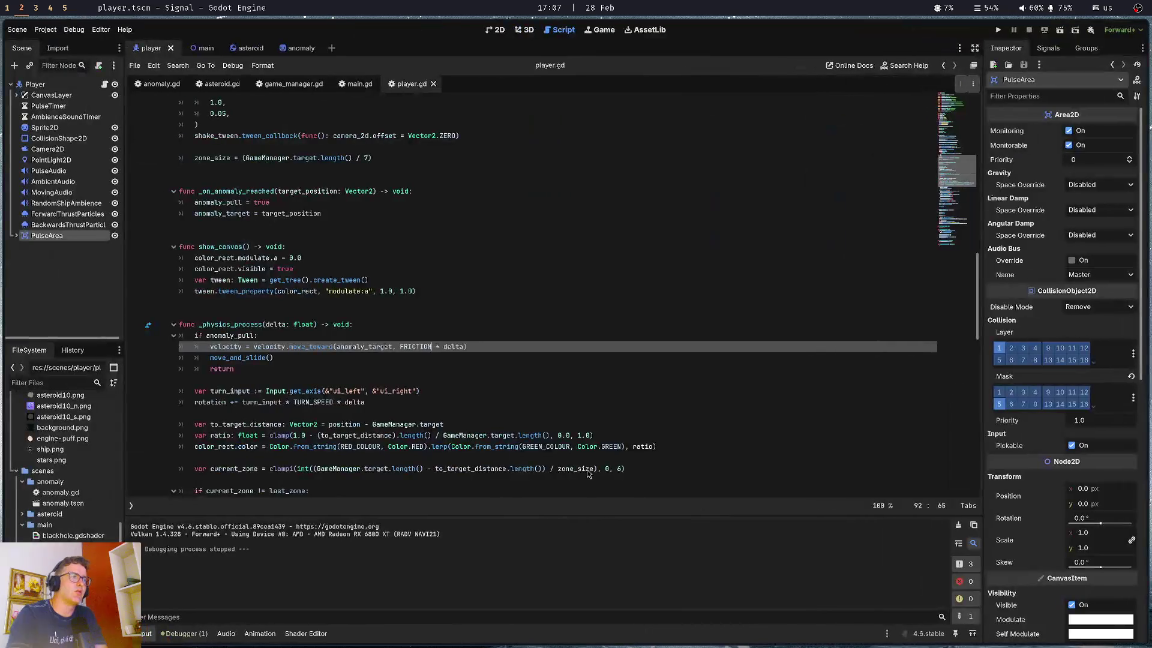
- Inspect the anomaly_pull condition, anomaly_target uses and _on_anomaly_reached in player.gd
{"action": "left_click", "coordinate": [337, 335]}
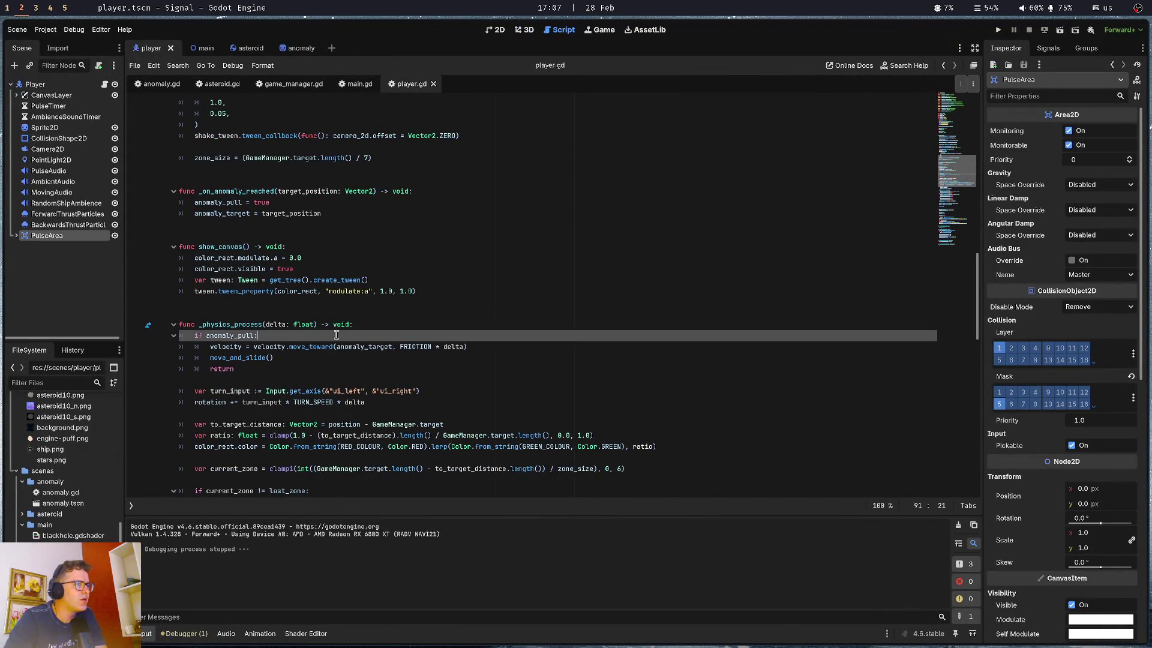
{"action": "double_click", "coordinate": [364, 347]}
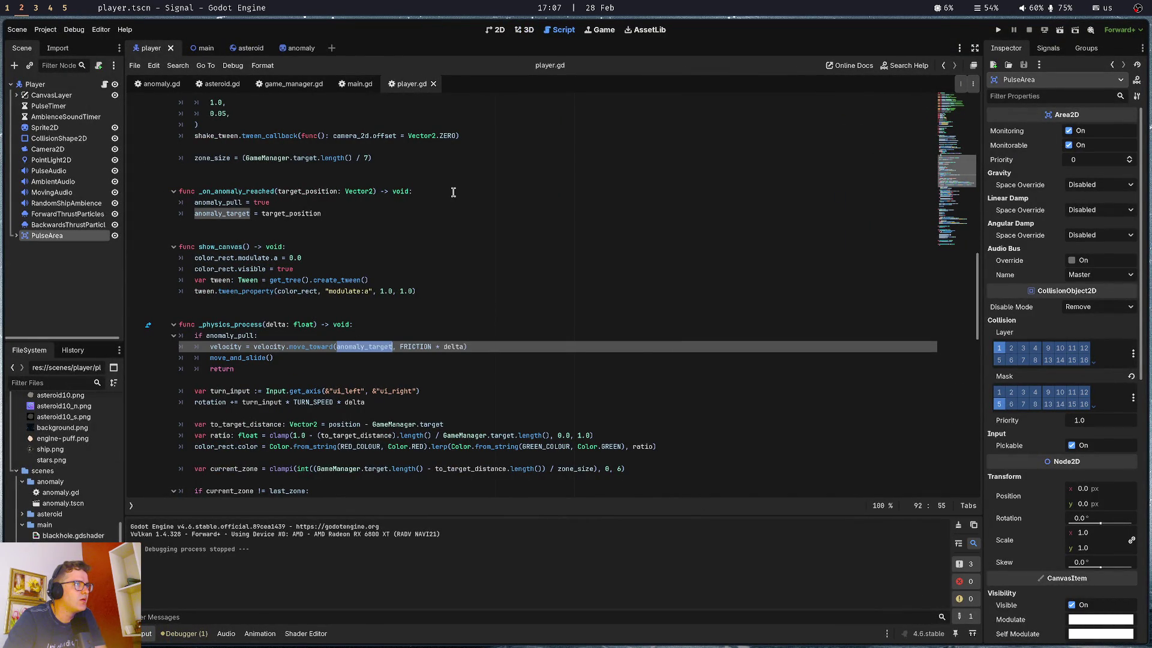
{"action": "double_click", "coordinate": [237, 191]}
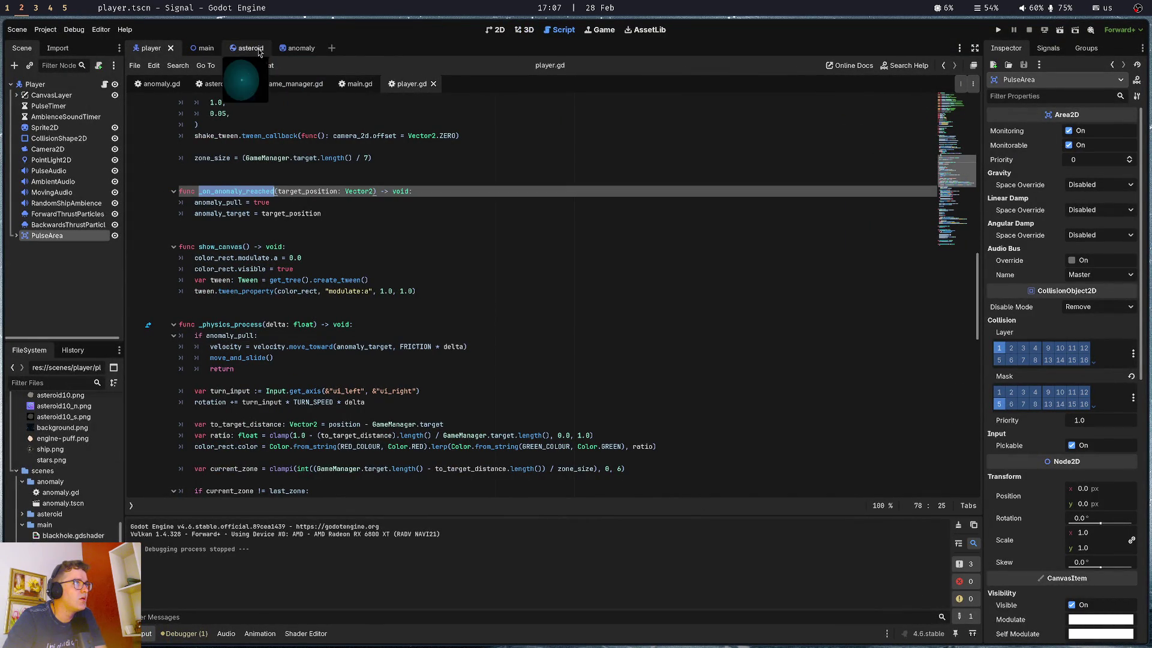
- Check the anomaly.gd script, then switch to the other workspace
{"action": "left_click", "coordinate": [157, 84]}
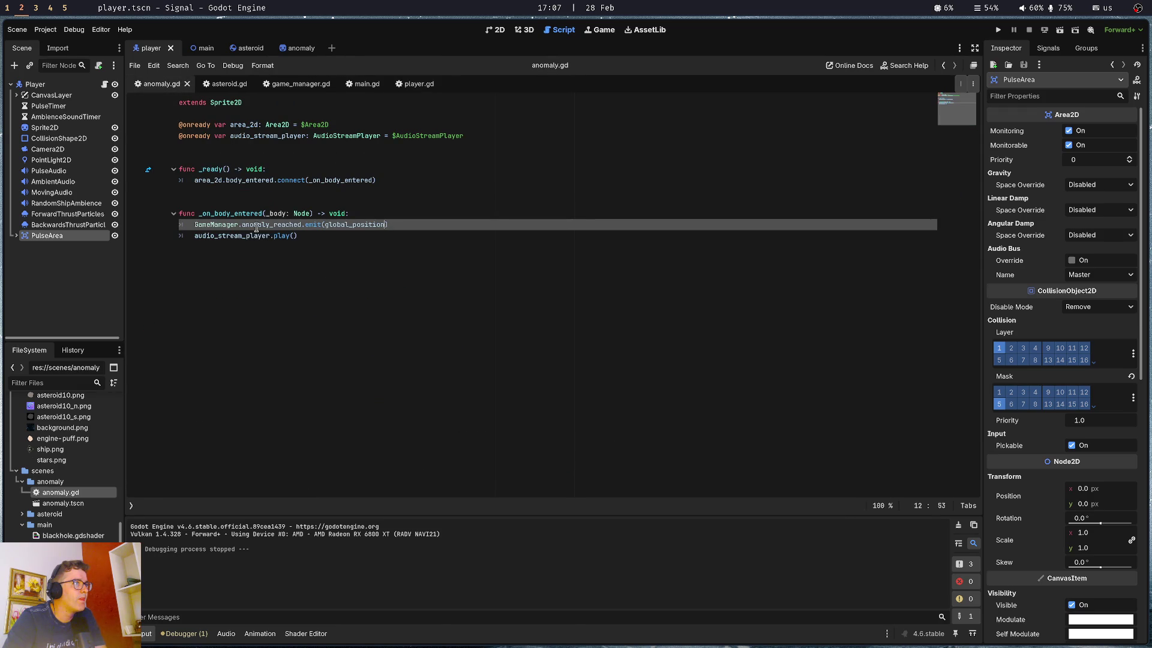
{"action": "mouse_move", "coordinate": [366, 224]}
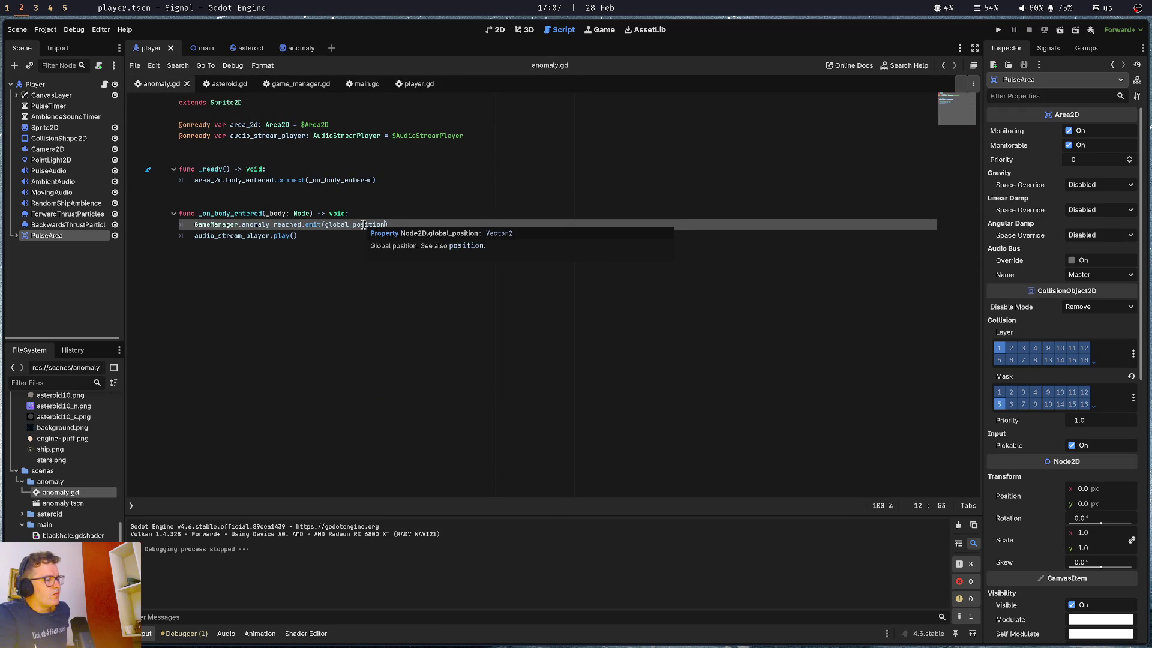
{"action": "left_click", "coordinate": [352, 252]}
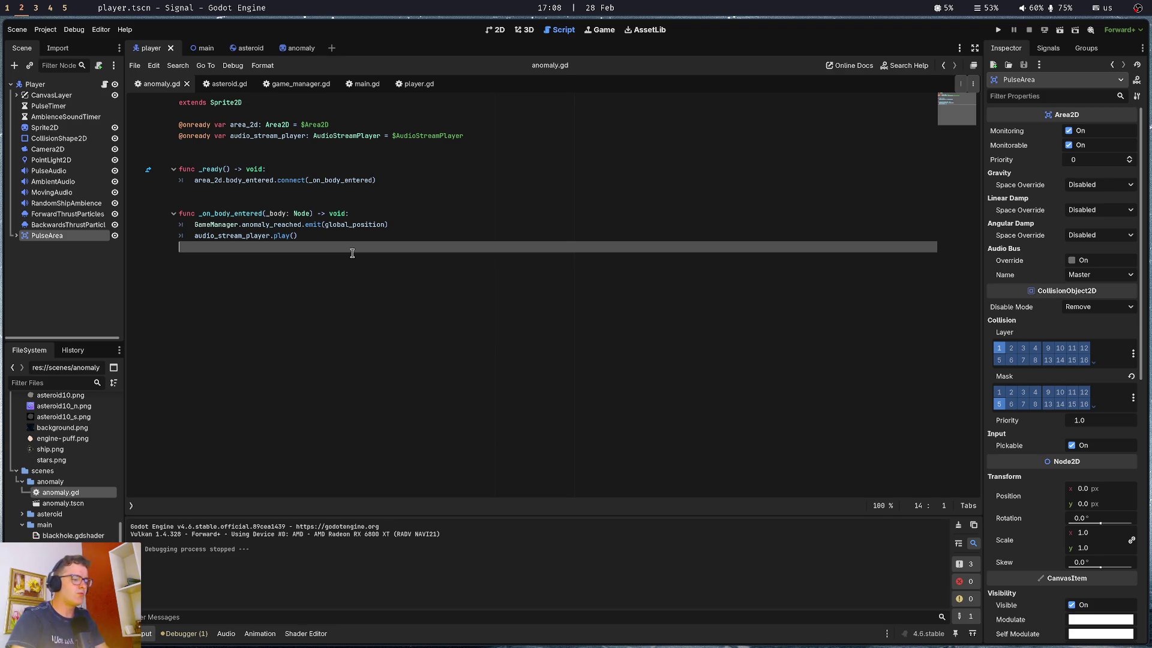
{"action": "key", "text": "super+1"}
{"action": "key", "text": "super+Left"}
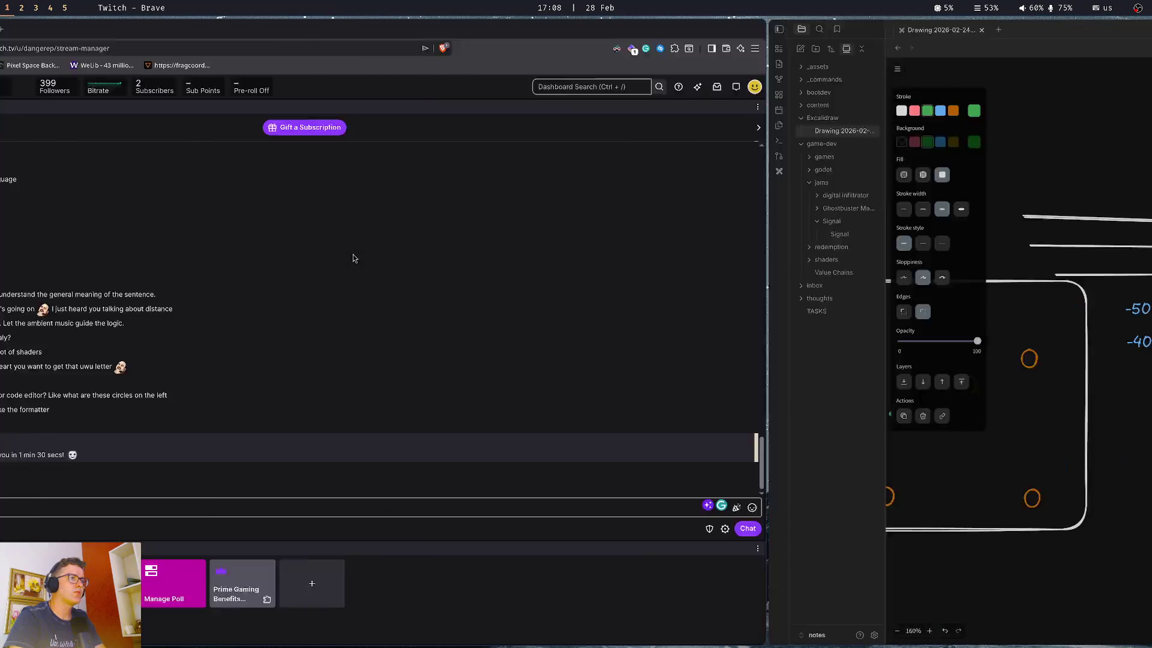
{"action": "key", "text": "super+Right"}
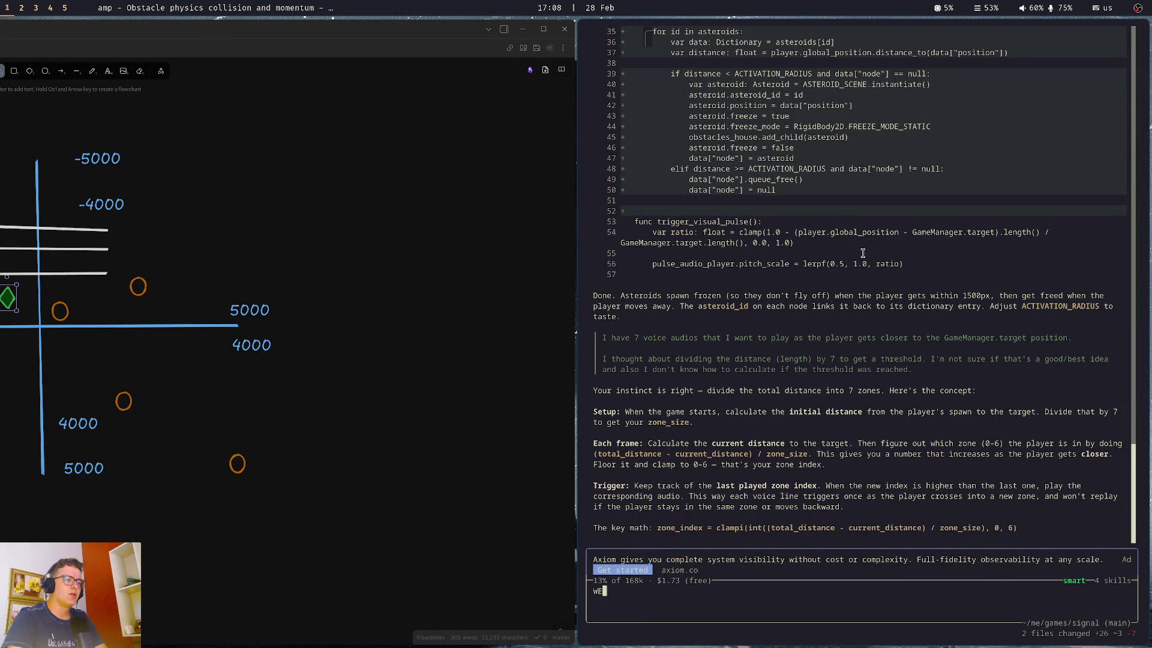
{"action": "type", "text": "@"}
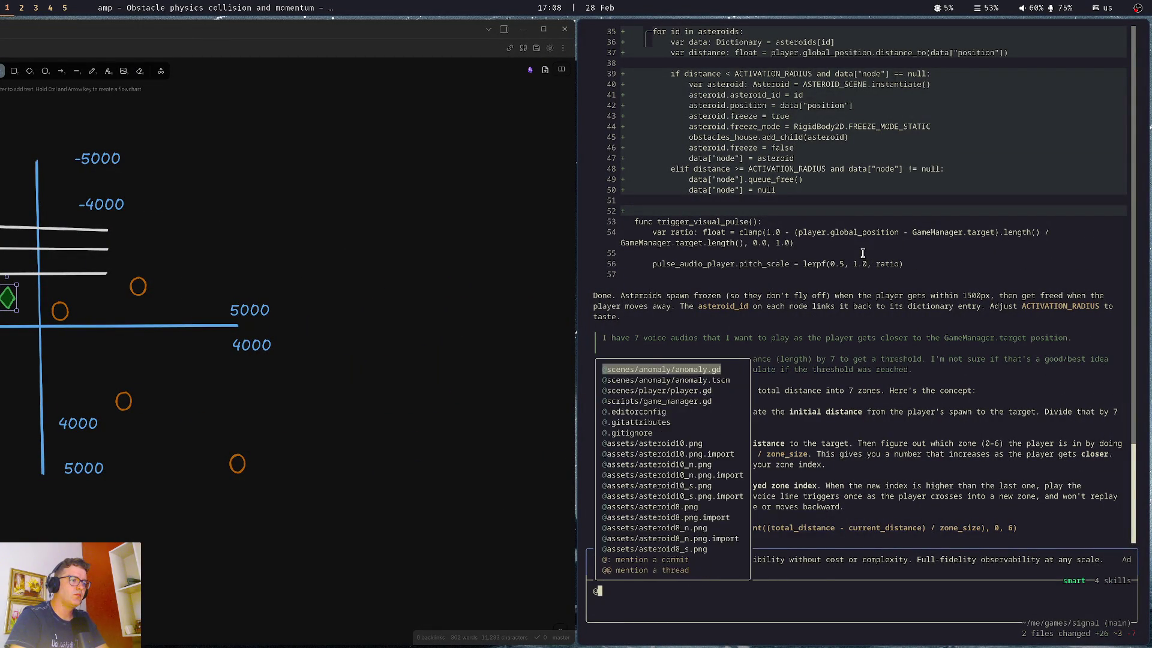
{"action": "key", "text": "BackSpace"}
{"action": "type", "text": "The @anoima"}
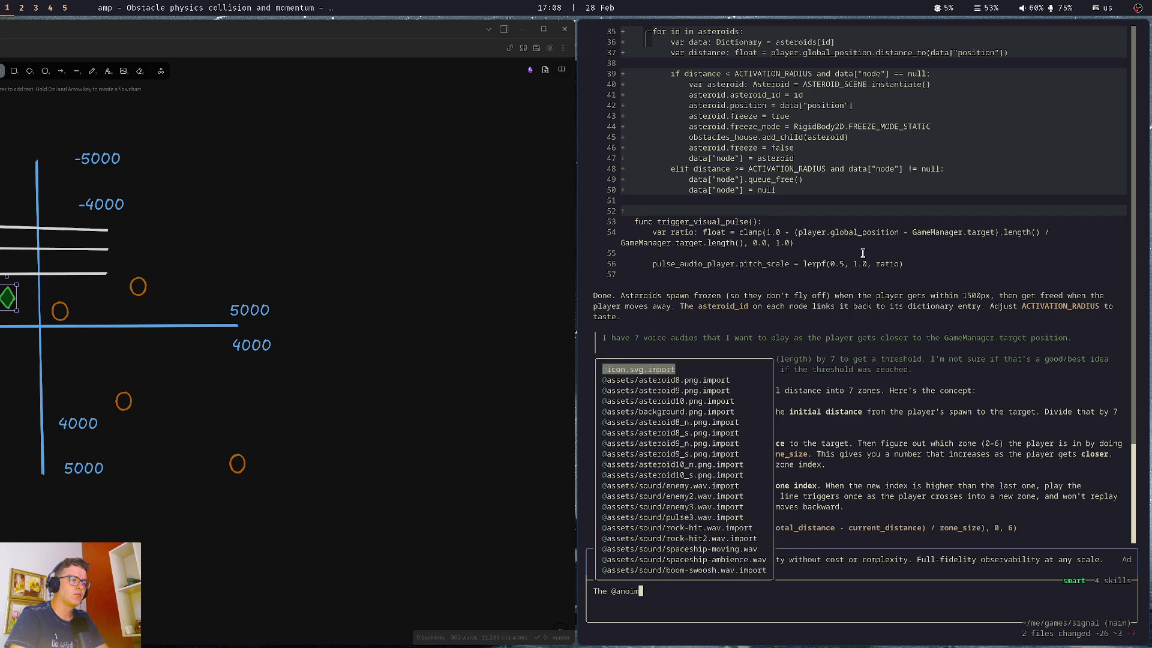
{"action": "key", "text": "BackSpace"}
{"action": "key", "text": "BackSpace"}
{"action": "key", "text": "BackSpace"}
{"action": "type", "text": "maly"}
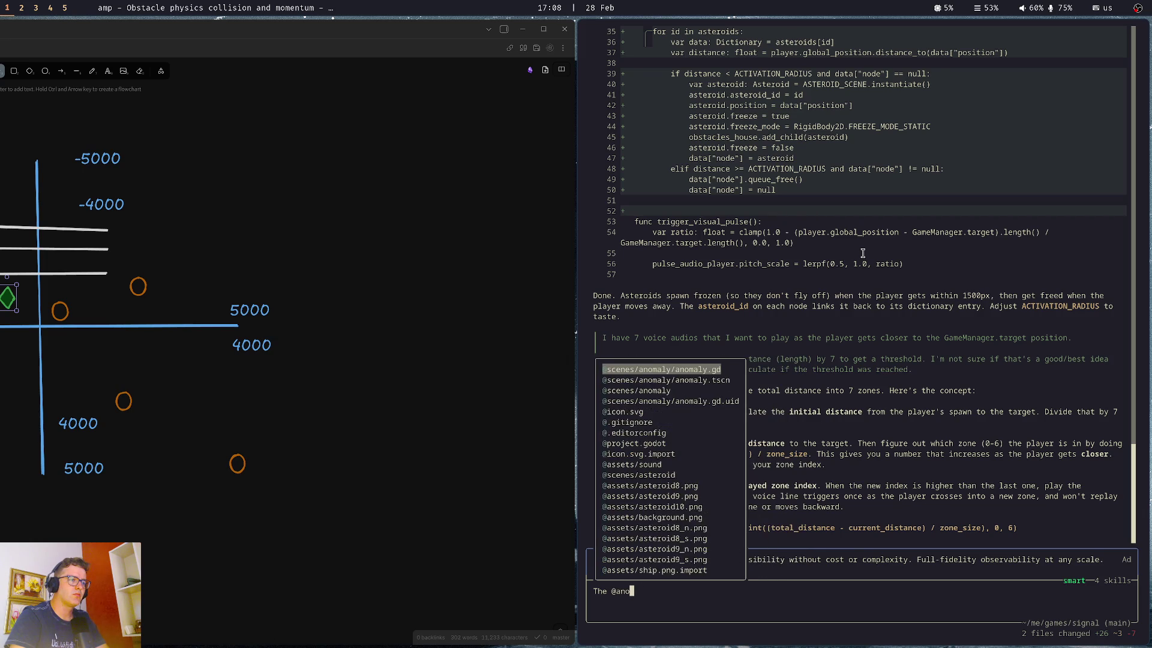
{"action": "key", "text": "Tab"}
{"action": "type", "text": "now detects the @pl;"}
{"action": "key", "text": "BackSpace"}
{"action": "type", "text": "ayer"}
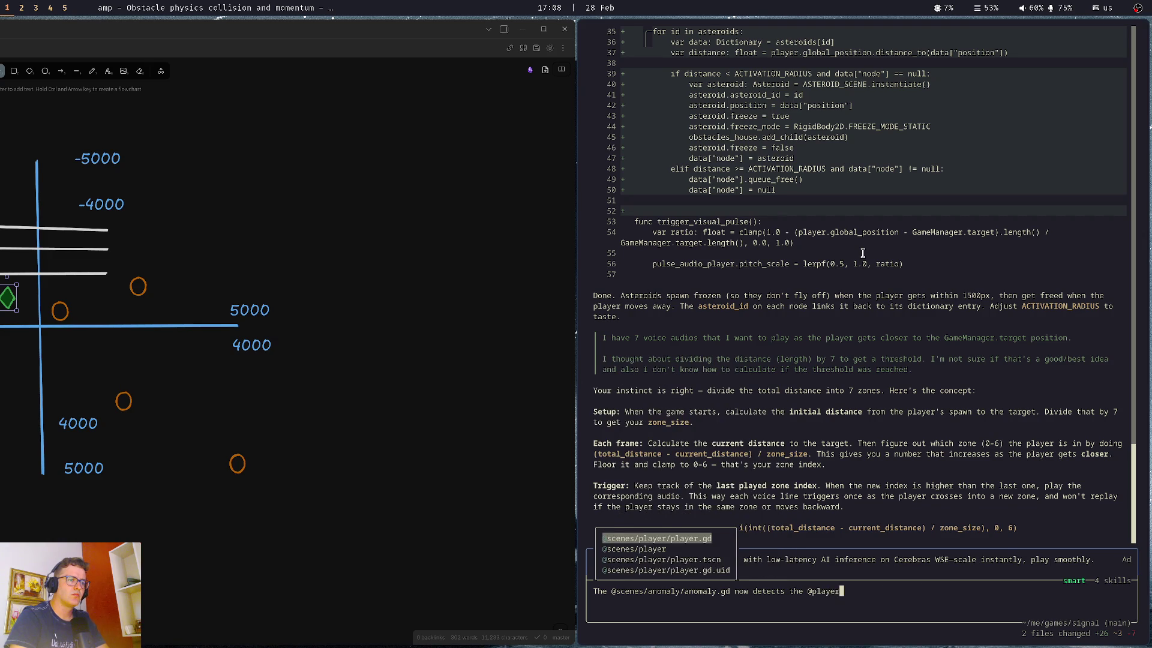
{"action": "key", "text": "Tab"}
- Finish the bug report about the pull not working and the incorrect position, then send it
{"action": "type", "text": "and pulls him to its centre. I don't know "}
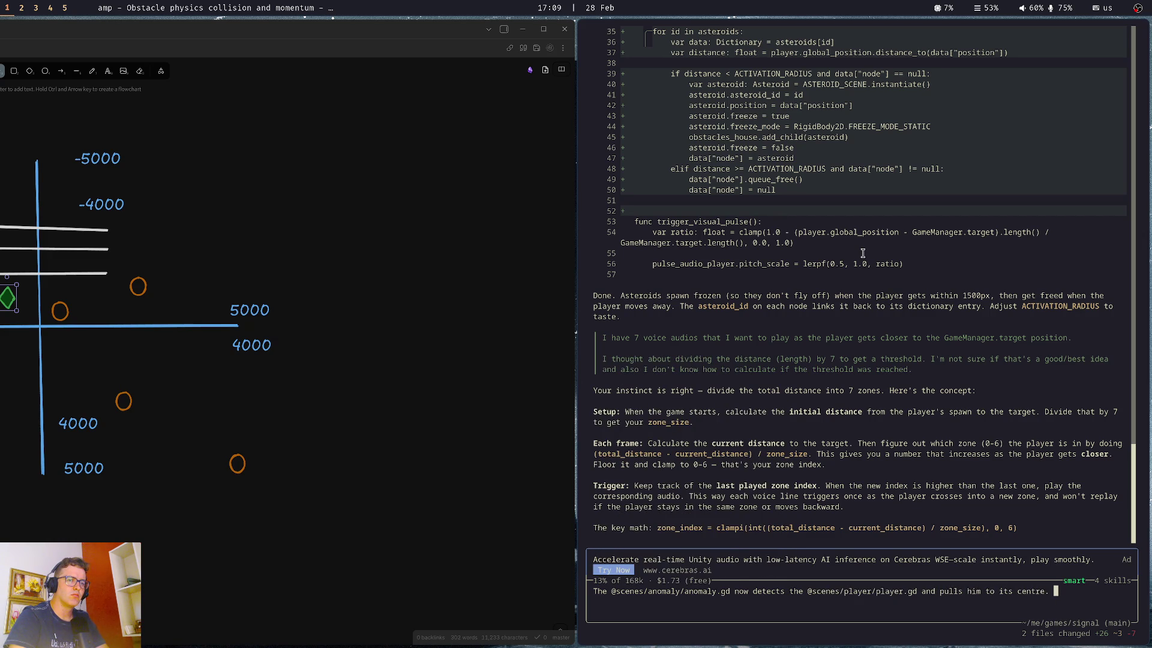
{"action": "type", "text": "what I'm doing wrong, but that's w"}
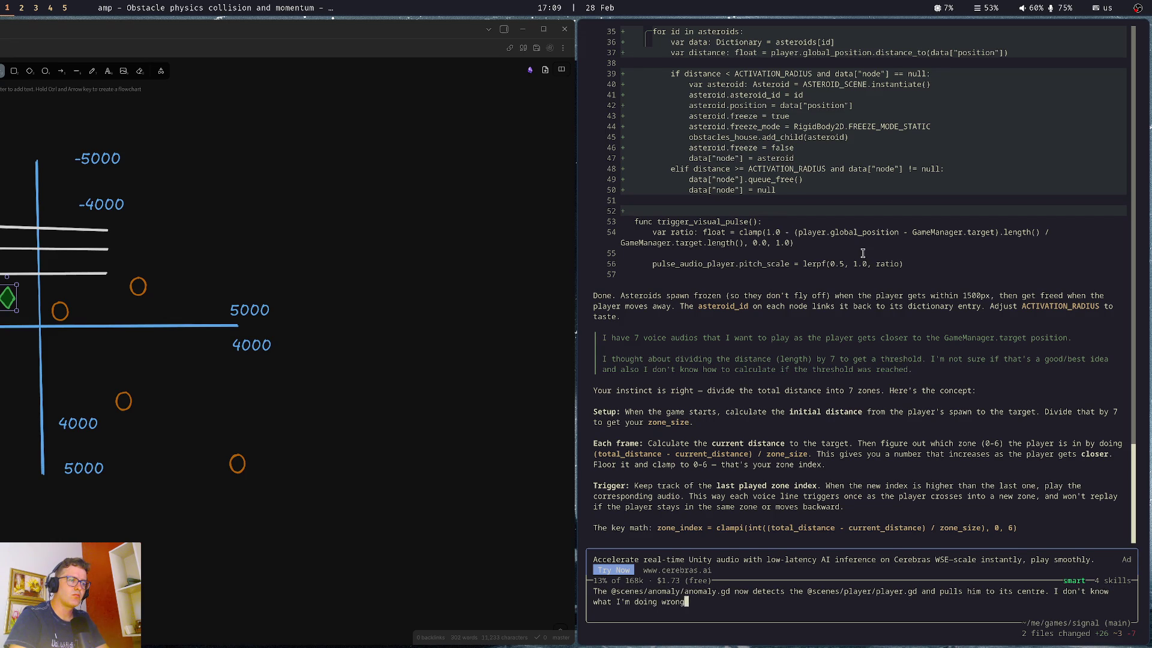
{"action": "key", "text": "BackSpace"}
{"action": "type", "text": "not working correctly"}
{"action": "type", "text": ", it look s"}
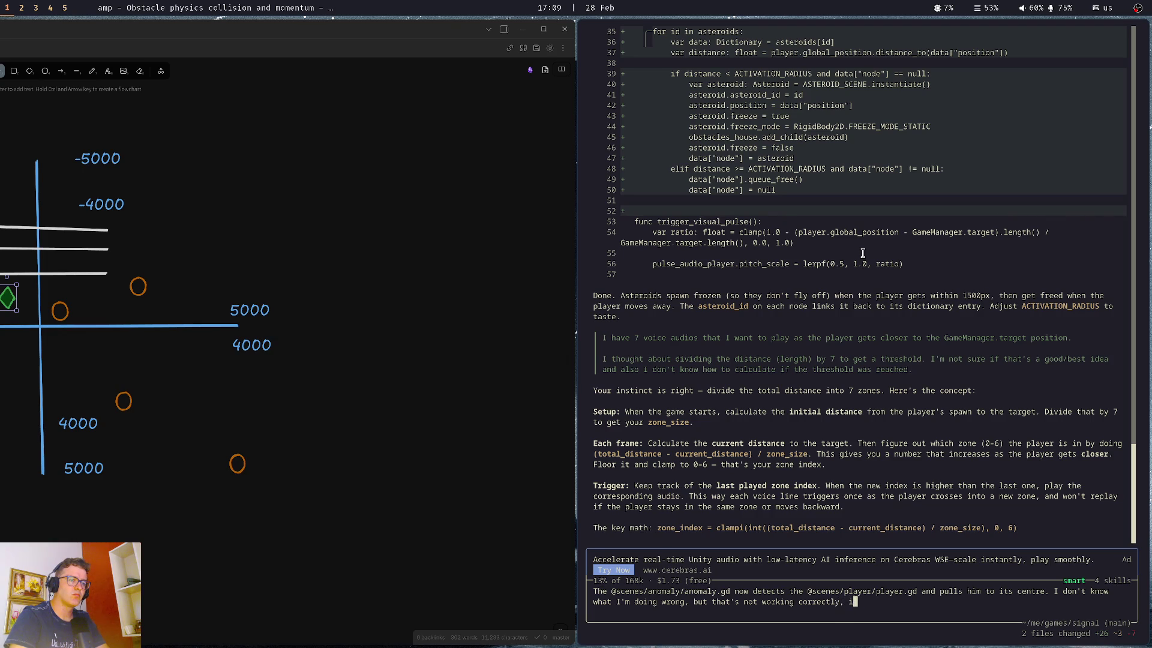
{"action": "key", "text": "BackSpace"}
{"action": "key", "text": "BackSpace"}
{"action": "type", "text": "s like the position "}
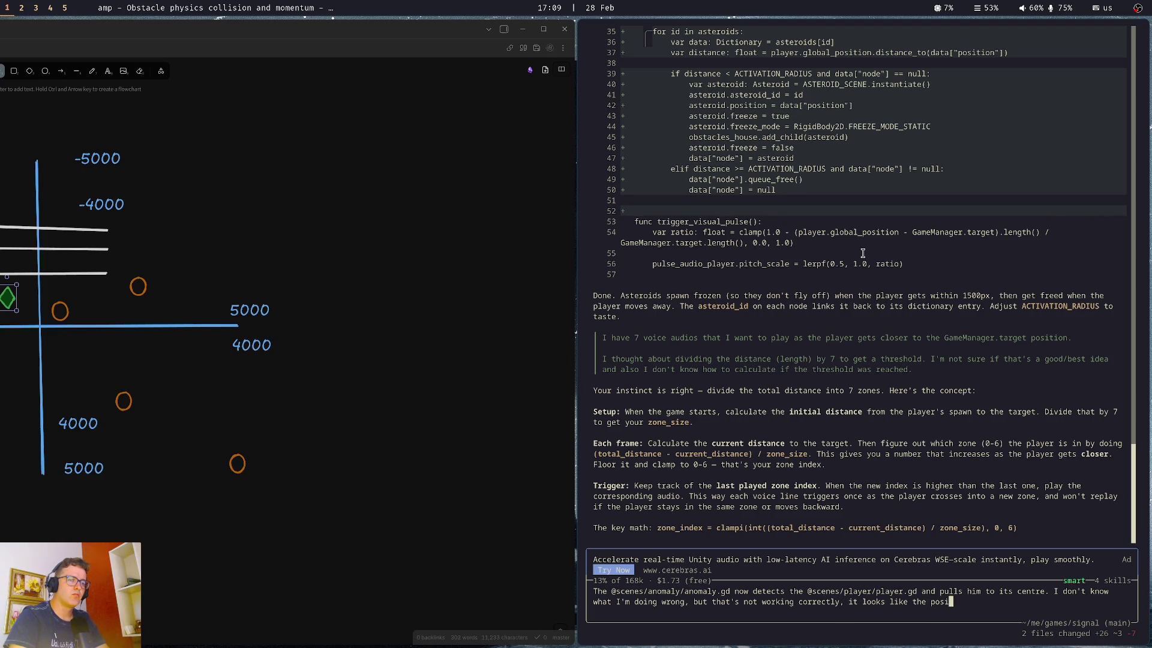
{"action": "type", "text": "I\"m using ("}
{"action": "type", "text": "thinking it's the "}
{"action": "type", "text": "anomaly positio"}
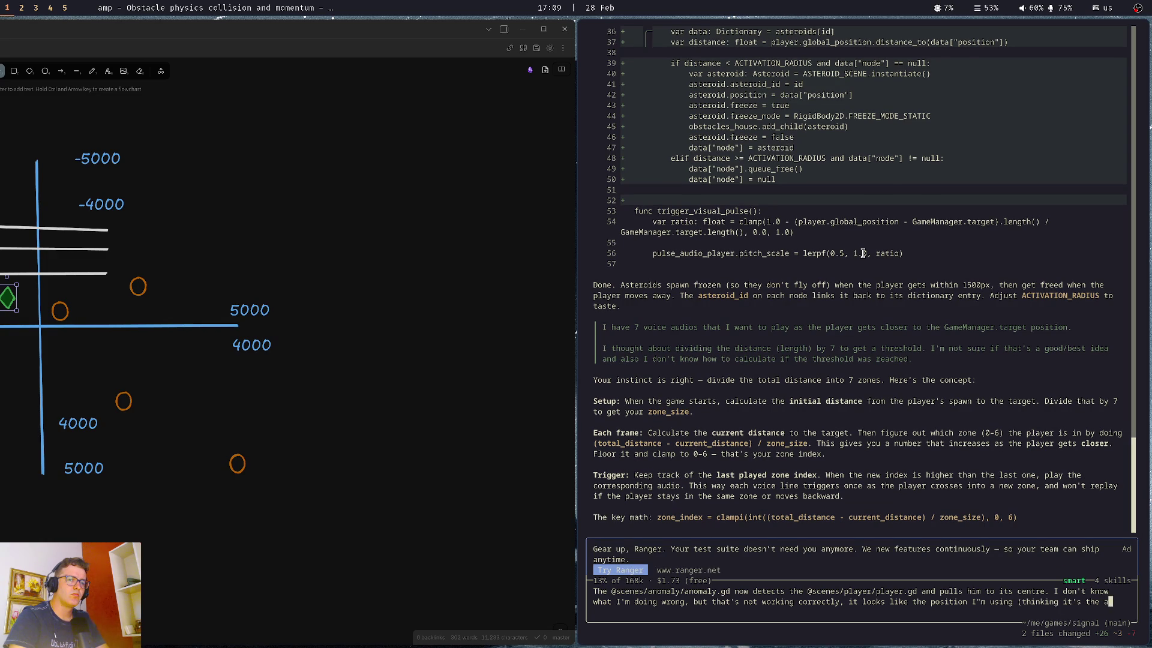
{"action": "type", "text": "n), is "}
{"action": "type", "text": "incorrect"}
{"action": "key", "text": "Return"}
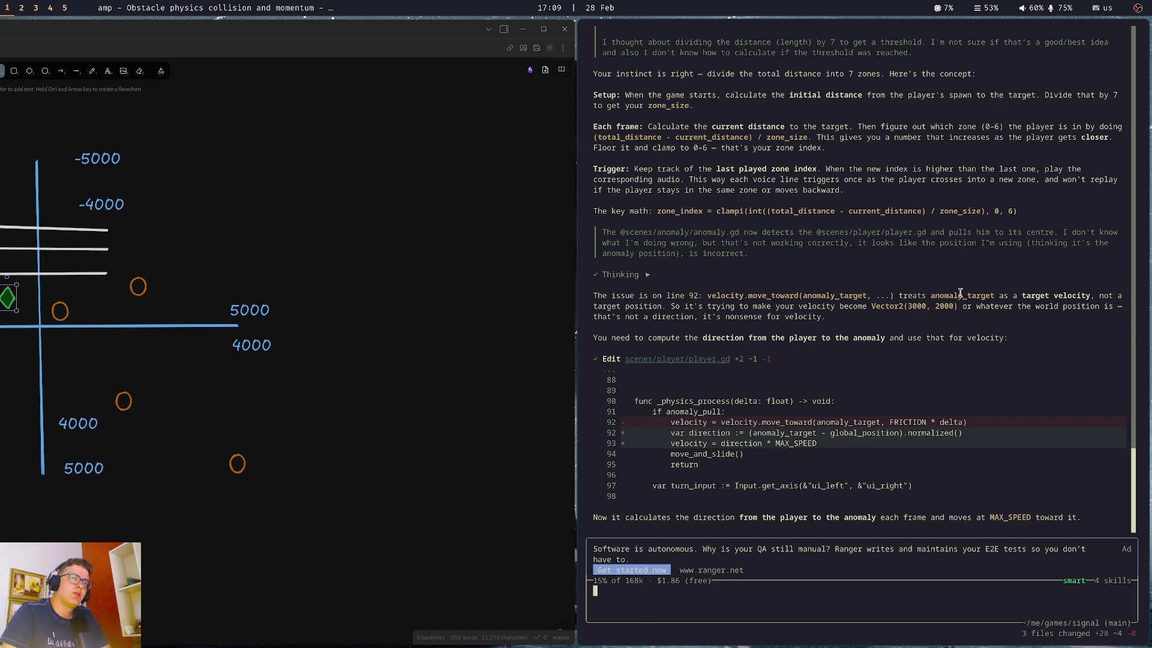
- Select passages of Amp's explanation of the line 92 velocity issue
{"action": "left_click_drag", "start_coordinate": [942, 297], "coordinate": [1088, 295]}
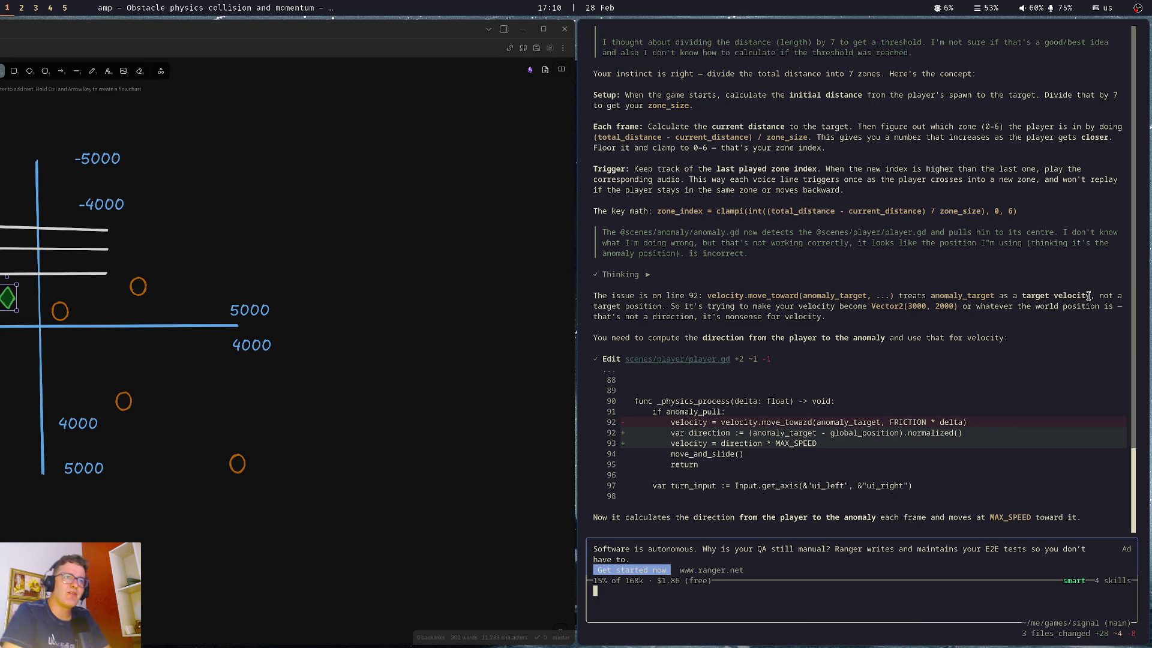
{"action": "triple_click", "coordinate": [931, 307]}
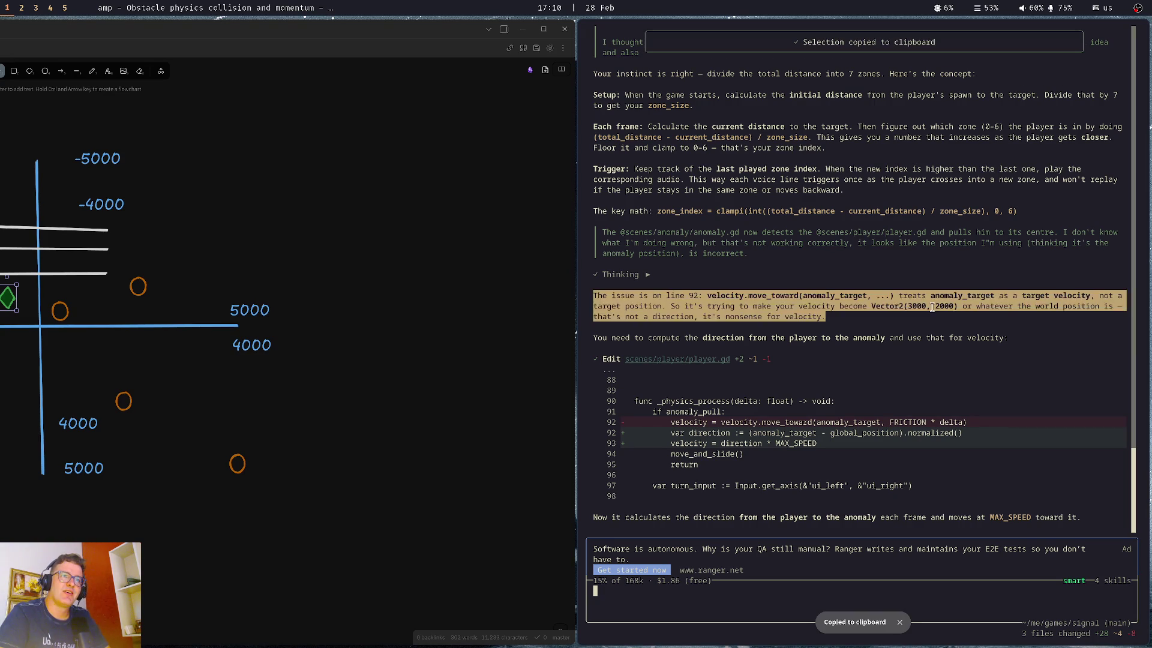
{"action": "left_click_drag", "start_coordinate": [626, 316], "coordinate": [815, 316]}
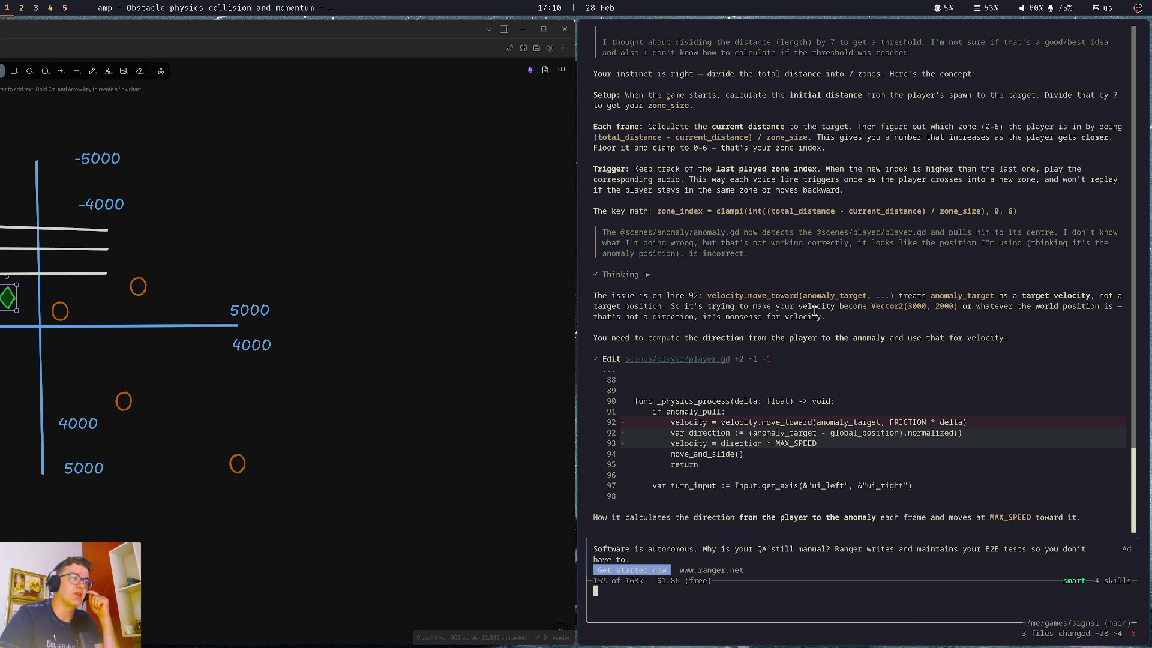
- Copy the fix's direction line and its anomaly_target, global_position, normalized, MAX_SPEED terms, then return to Godot
{"action": "left_click_drag", "start_coordinate": [699, 433], "coordinate": [982, 427]}
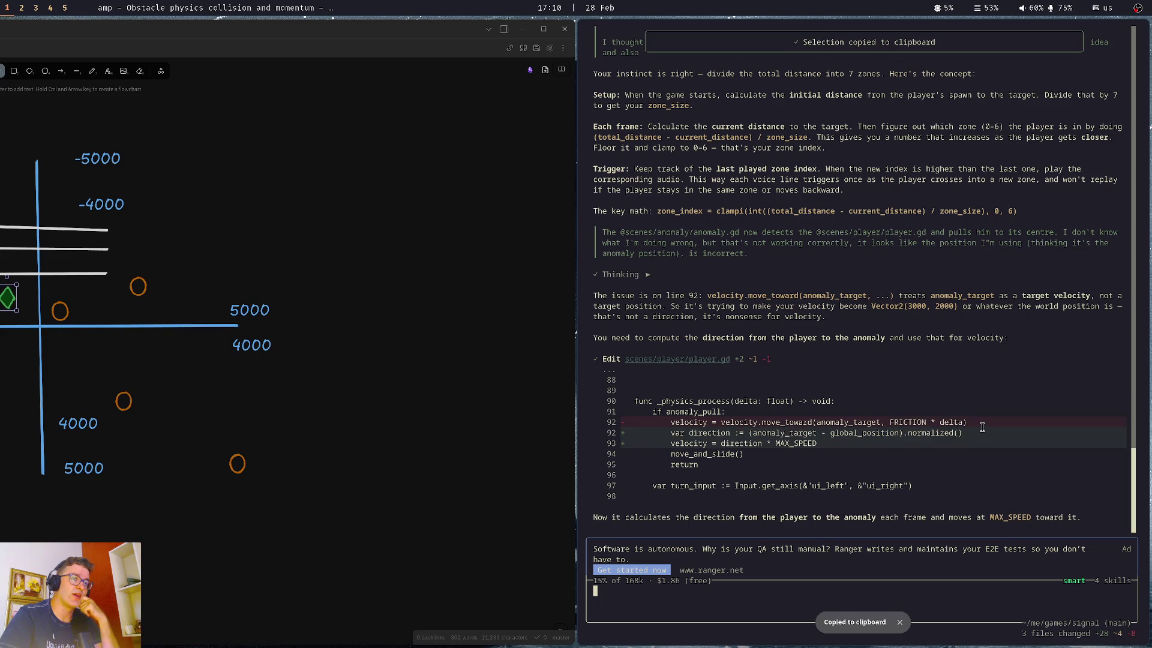
{"action": "double_click", "coordinate": [785, 433]}
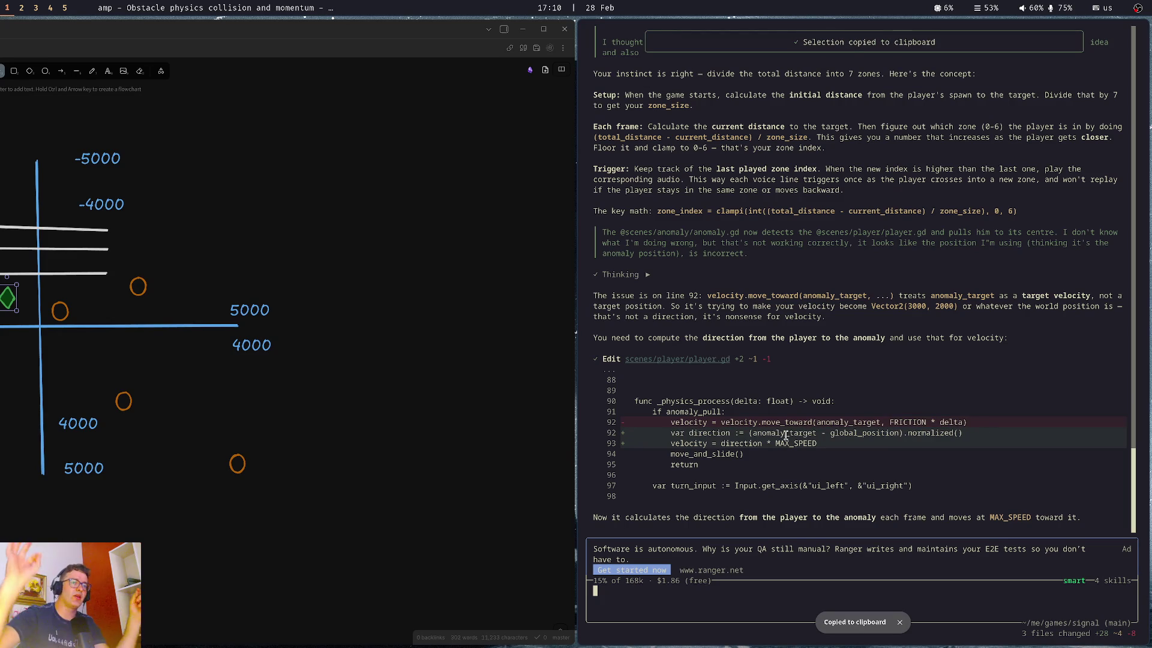
{"action": "double_click", "coordinate": [866, 433]}
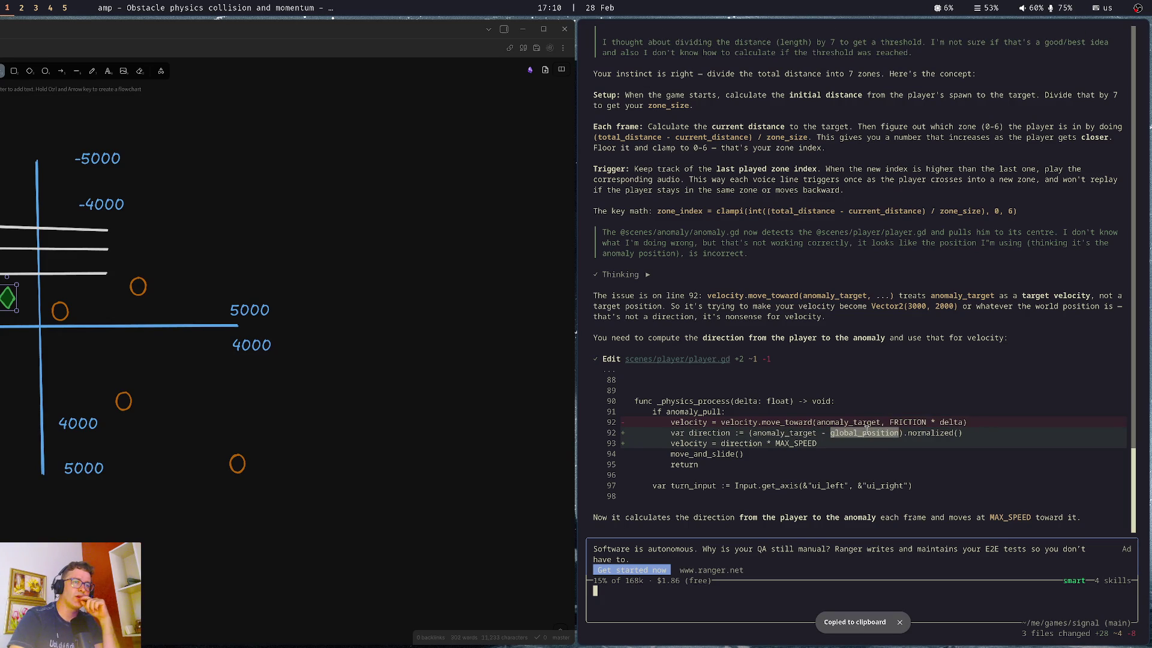
{"action": "double_click", "coordinate": [780, 432]}
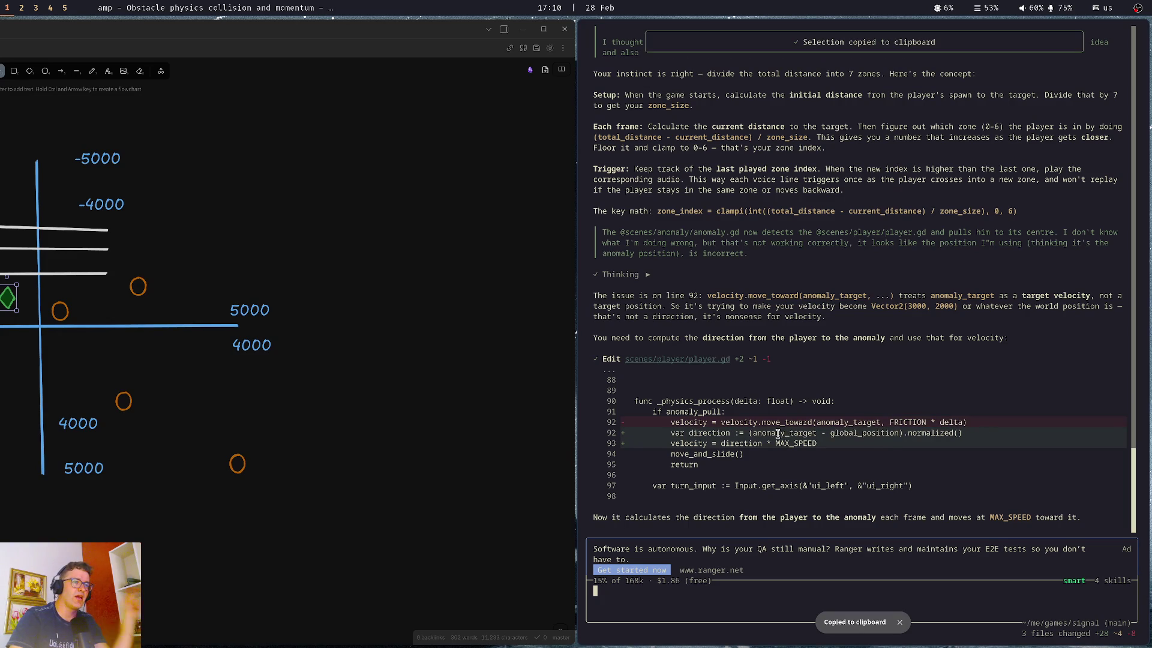
{"action": "double_click", "coordinate": [952, 432]}
{"action": "double_click", "coordinate": [795, 444]}
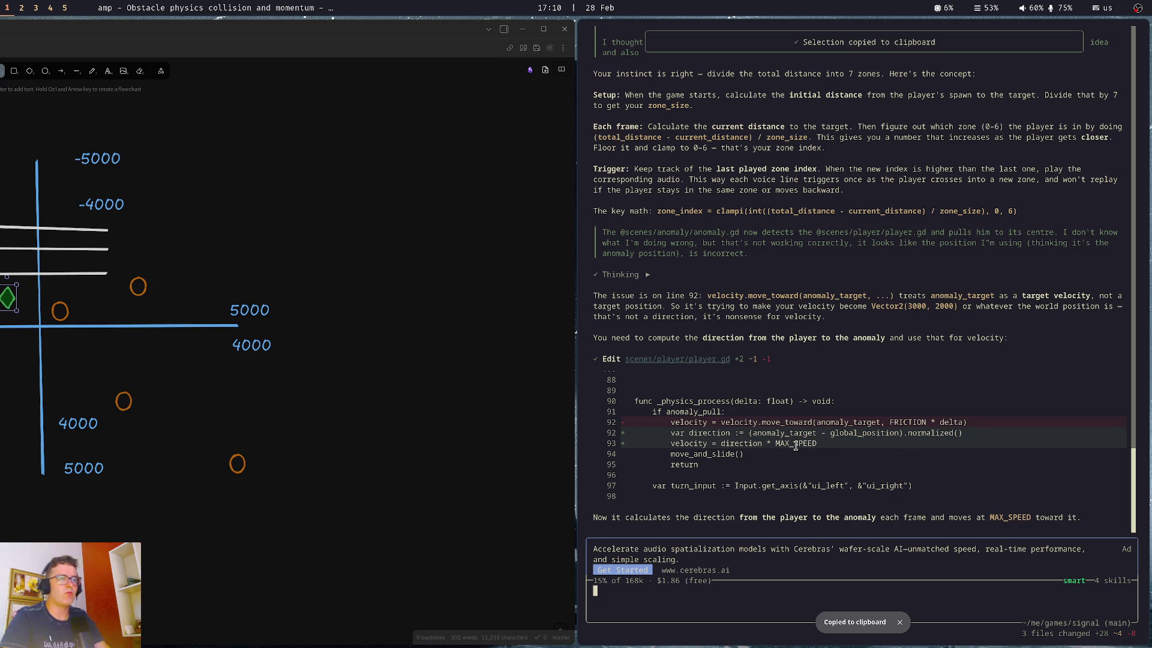
{"action": "key", "text": "super+2"}
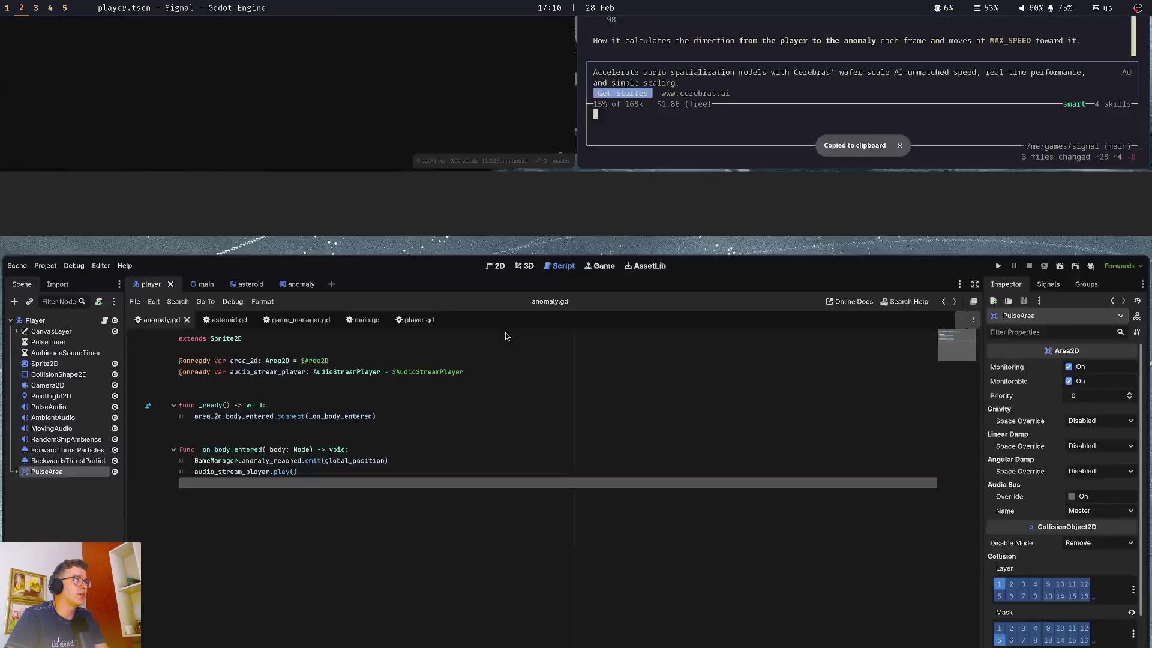
- Run the game with F5 to watch the ship's pull toward the anomaly, then stop it and save
{"action": "key", "text": "F5"}
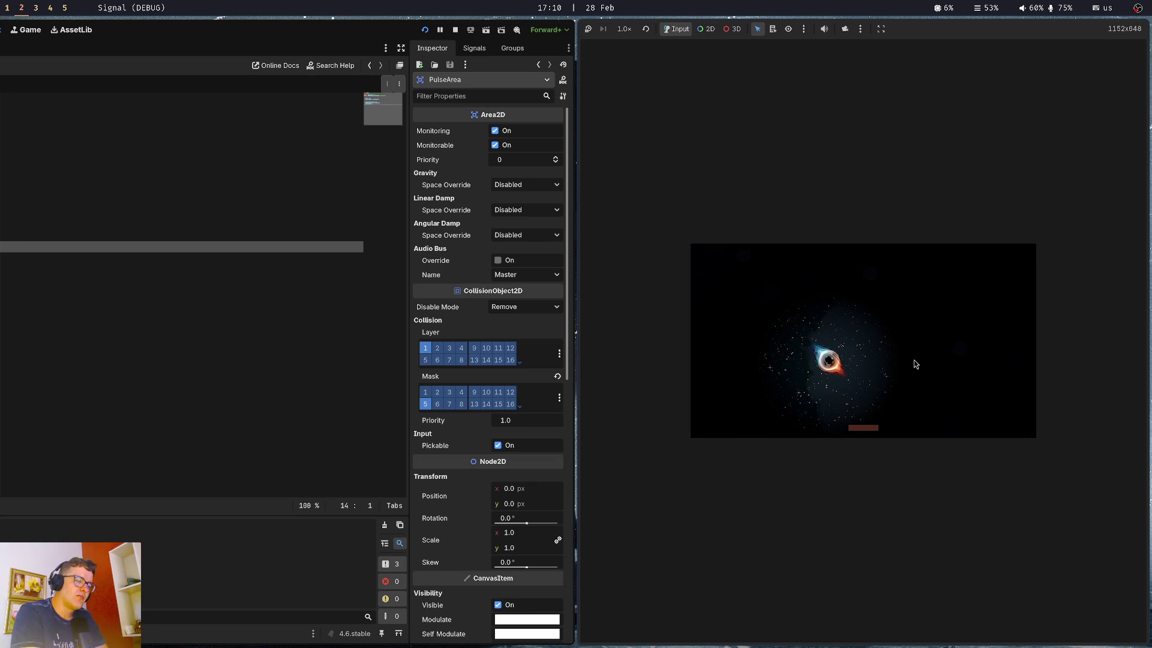
{"action": "key", "text": "F8"}
{"action": "key", "text": "ctrl+s"}
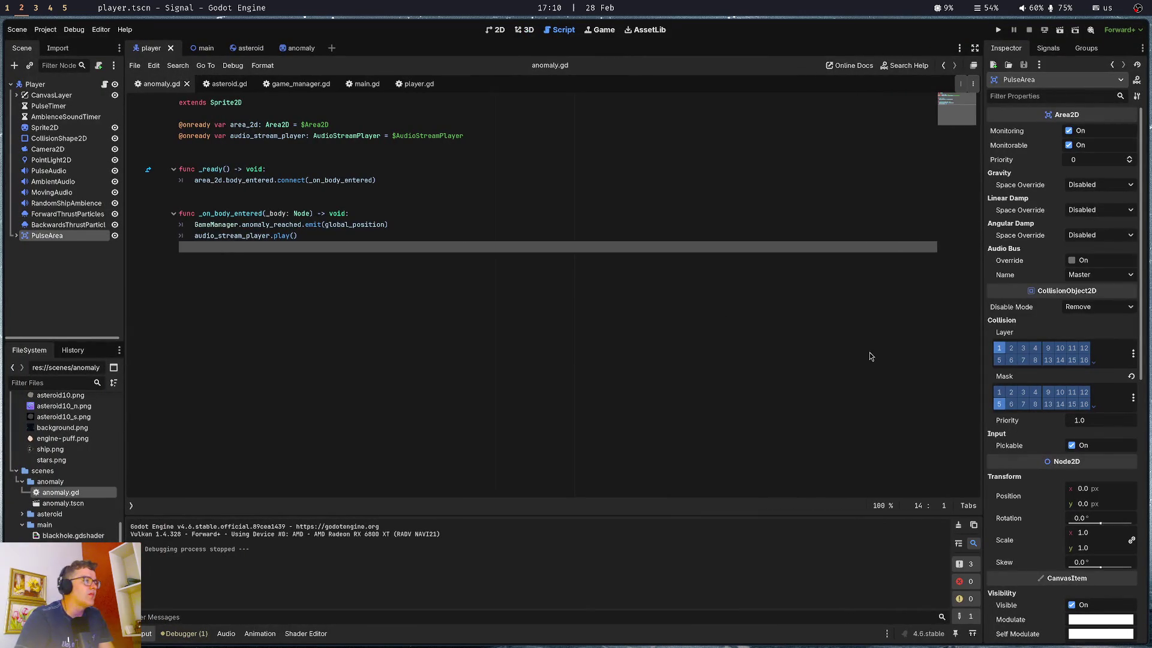
{"action": "left_click", "coordinate": [360, 224]}
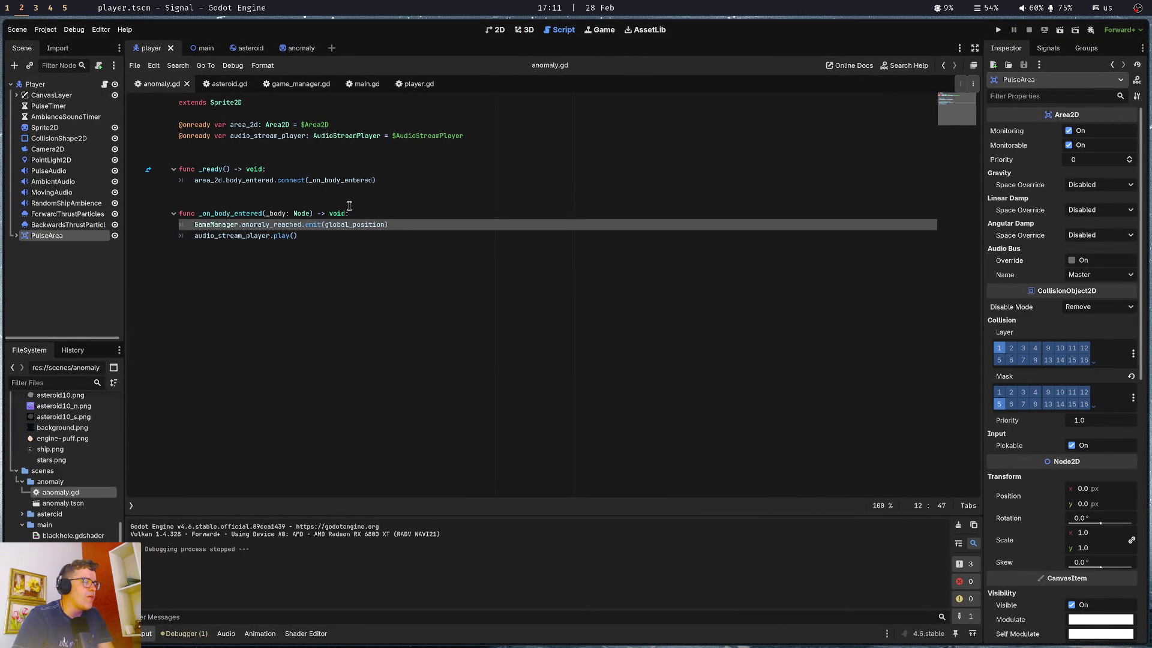
{"action": "left_click", "coordinate": [349, 205]}
{"action": "key", "text": "ctrl+s"}
{"action": "left_click", "coordinate": [337, 238]}
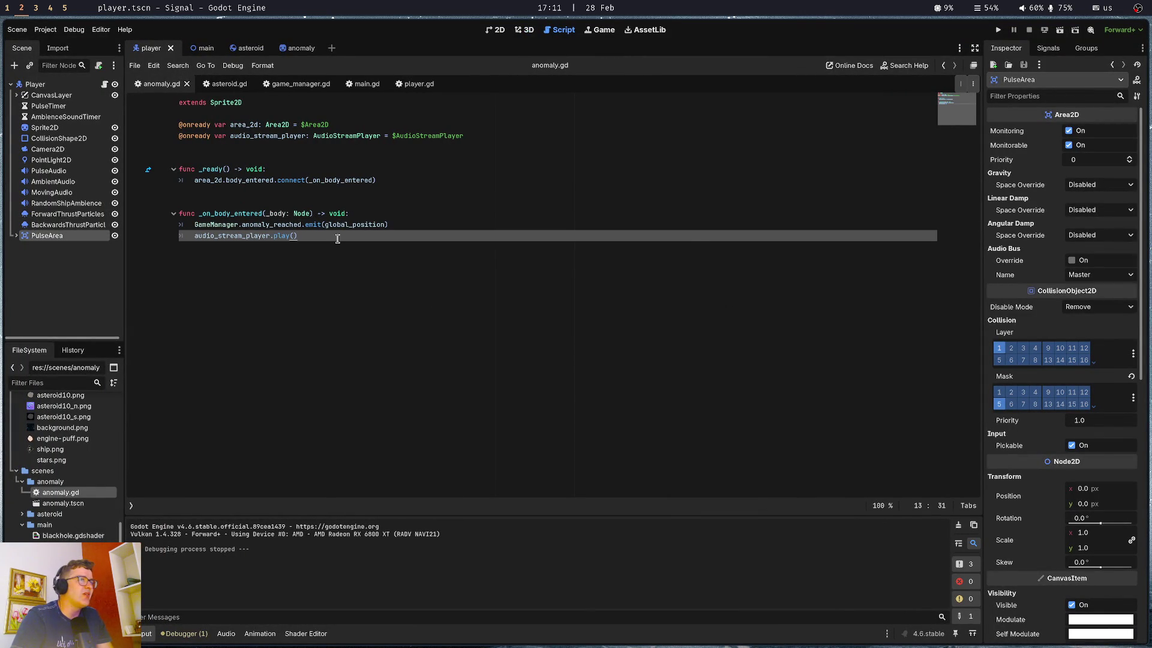
{"action": "left_click", "coordinate": [338, 247]}
{"action": "left_click", "coordinate": [336, 236]}
{"action": "left_click", "coordinate": [339, 248]}
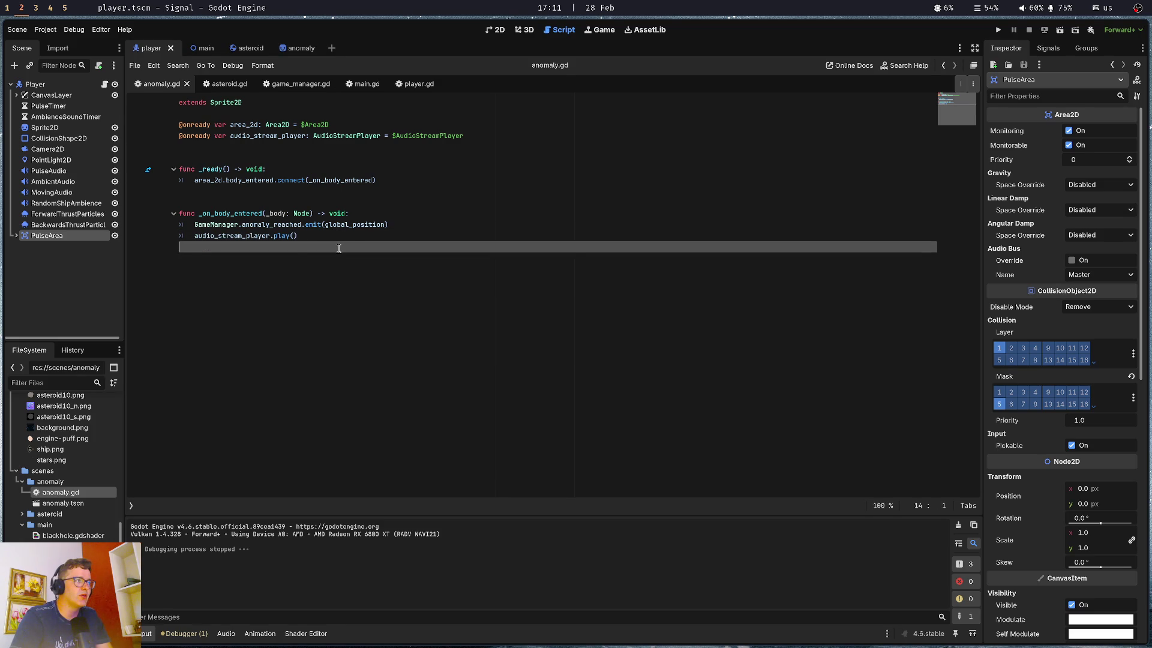
{"action": "left_click", "coordinate": [340, 236]}
{"action": "key", "text": "shift+Home"}
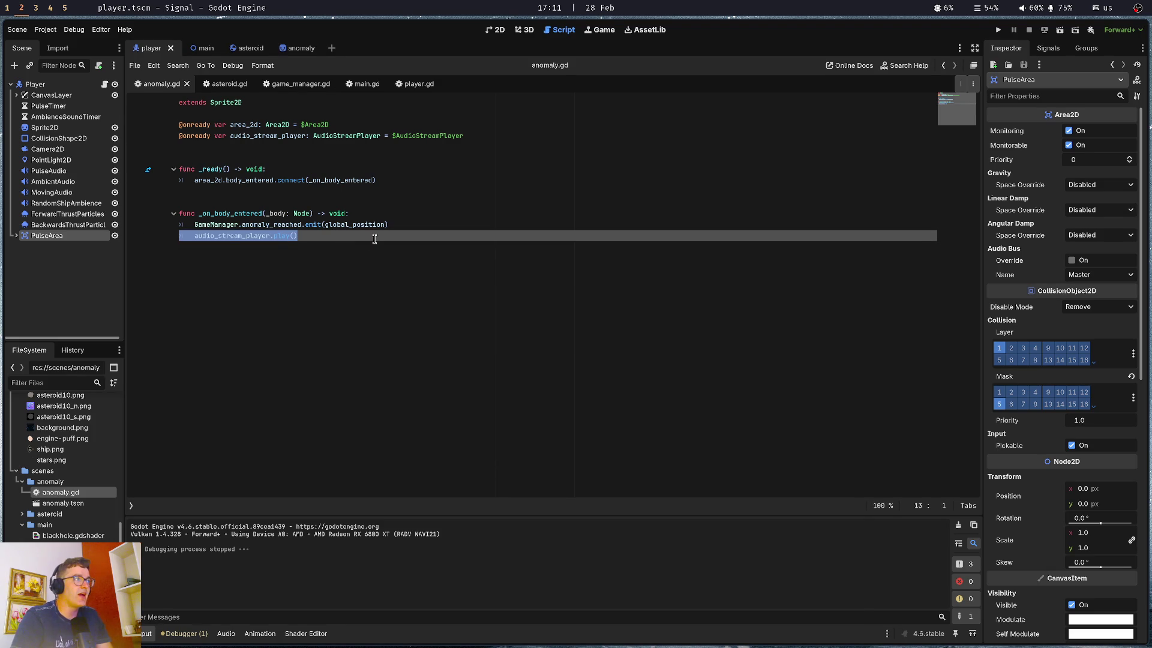